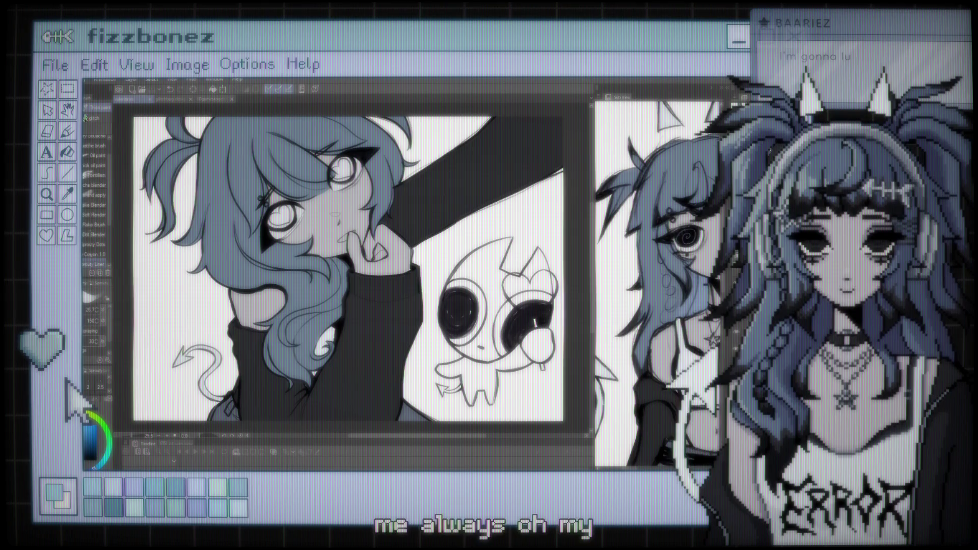
# - Zoom in and back out on the girl's portrait to frame the whole artwork
pyautogui.hotkey('ctrl', '+')
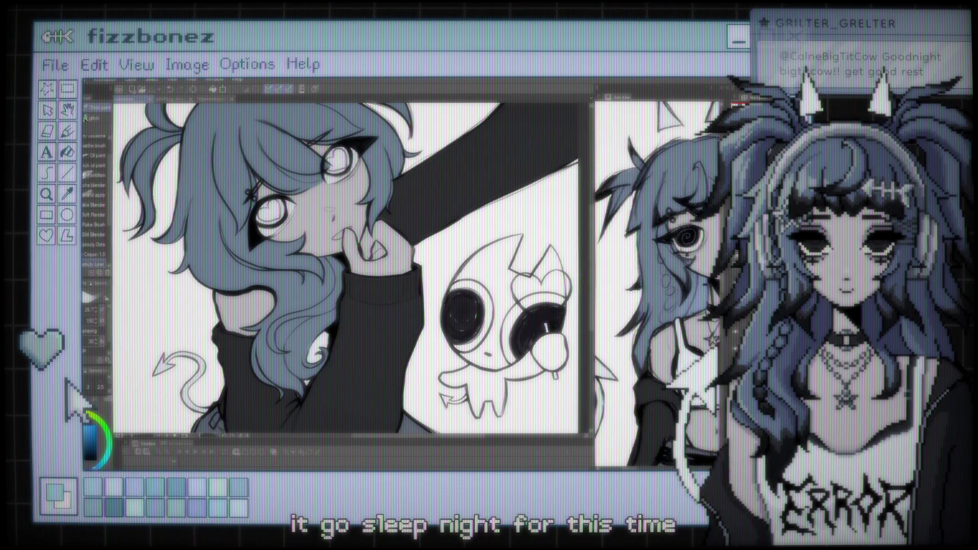
pyautogui.hotkey('ctrl', '-')
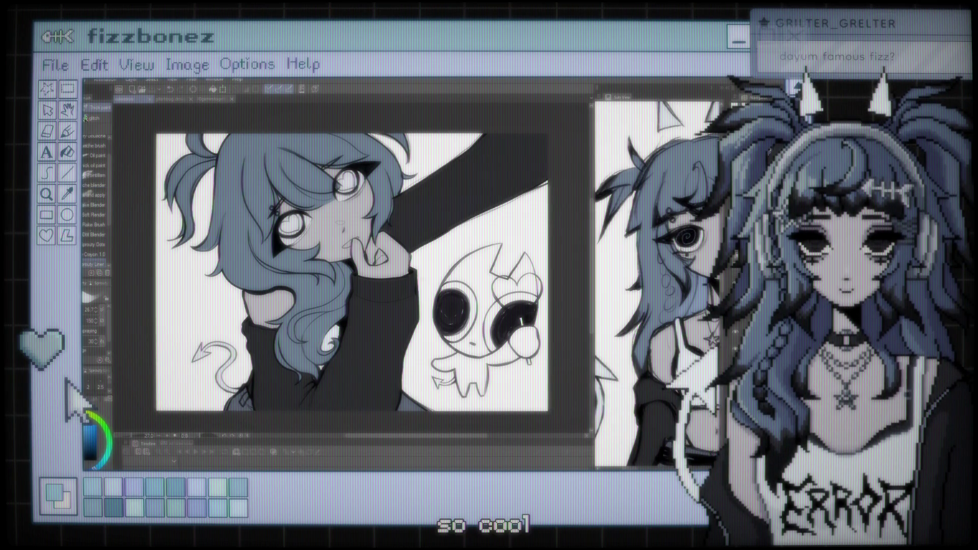
pyautogui.scroll(-1, 351, 273)
pyautogui.scroll(2, 351, 272)
pyautogui.scroll(1, 352, 273)
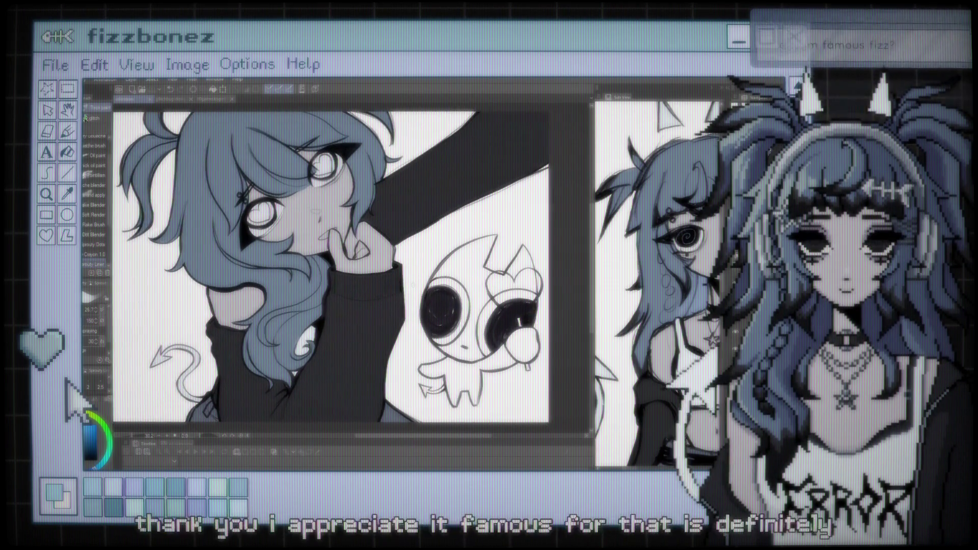
pyautogui.scroll(1, 413, 284)
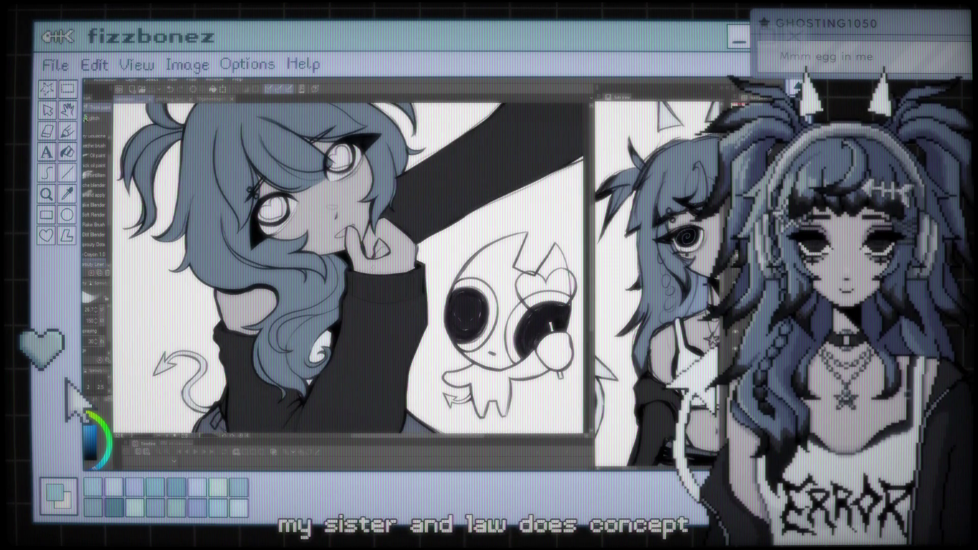
pyautogui.scroll(-1, 372, 273)
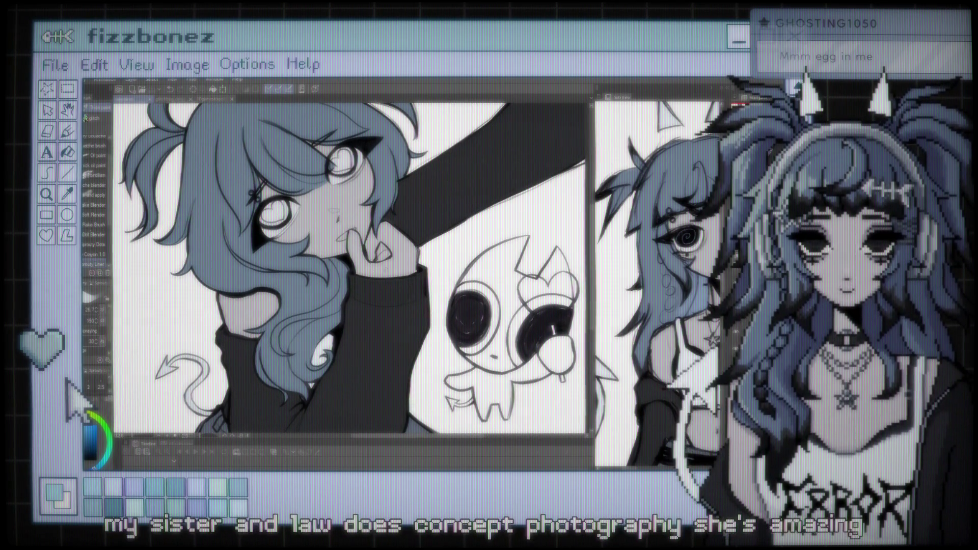
pyautogui.scroll(1, 447, 275)
pyautogui.scroll(-1, 447, 275)
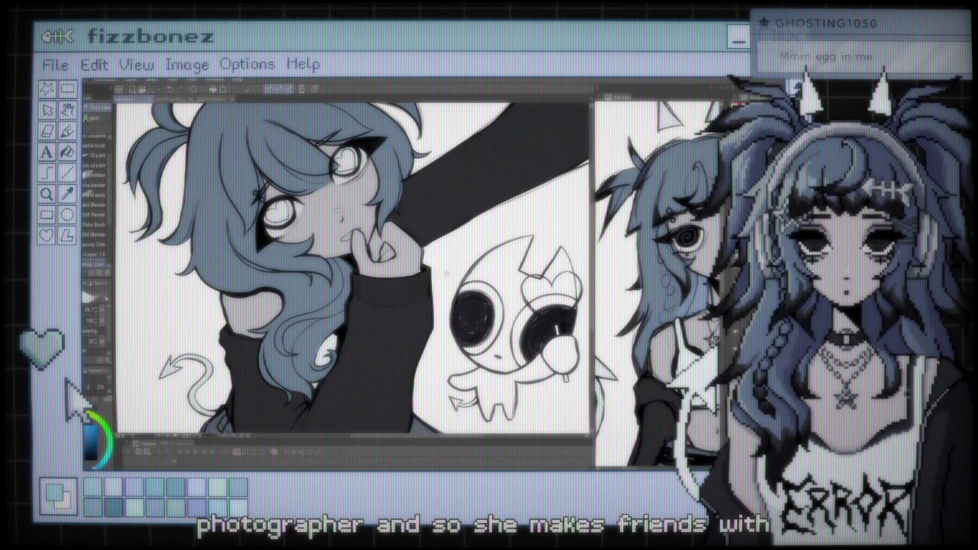
pyautogui.scroll(-2, 445, 273)
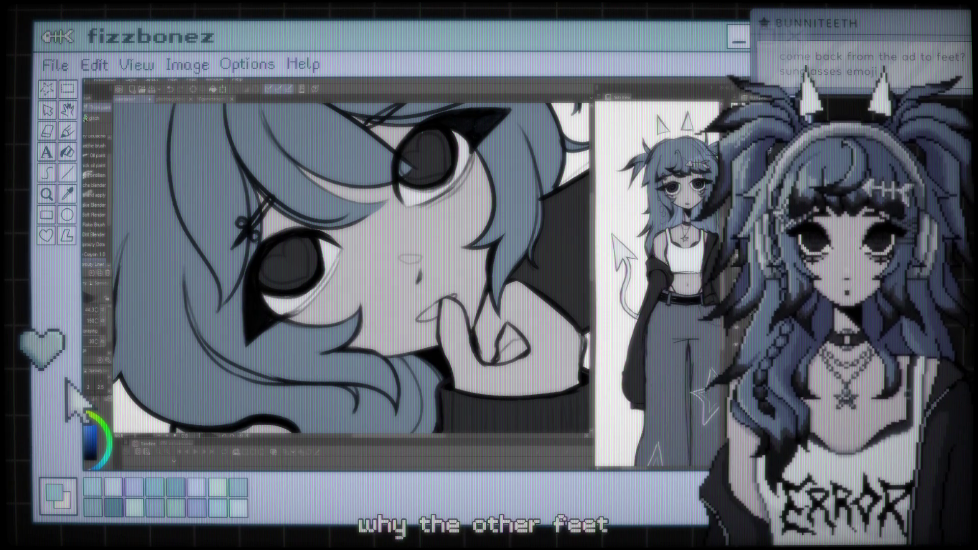
# - Reframe the face and paint a small light oval highlight in the upper eye
pyautogui.moveTo(420, 187); pyautogui.dragTo(421, 258)
pyautogui.scroll(2, 421, 260)
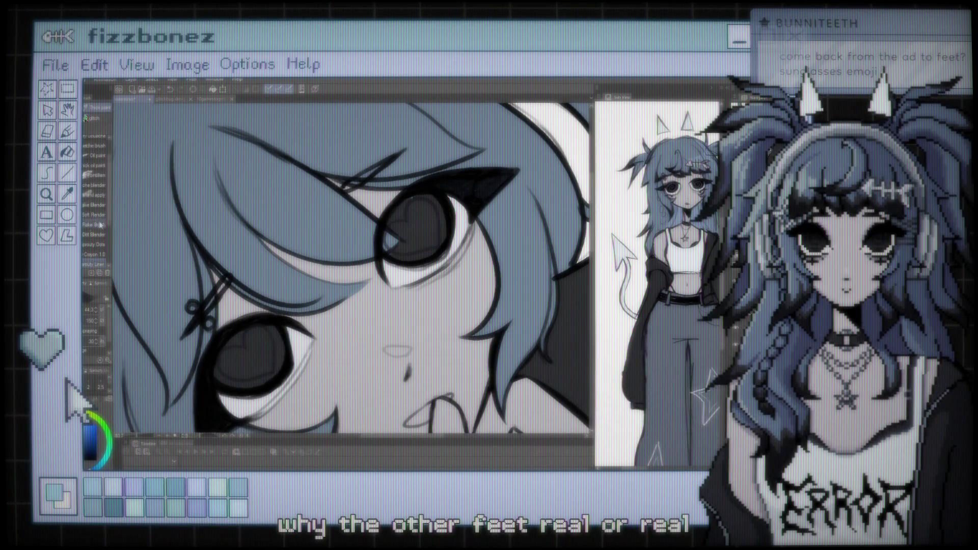
pyautogui.moveTo(427, 205); pyautogui.dragTo(415, 200)
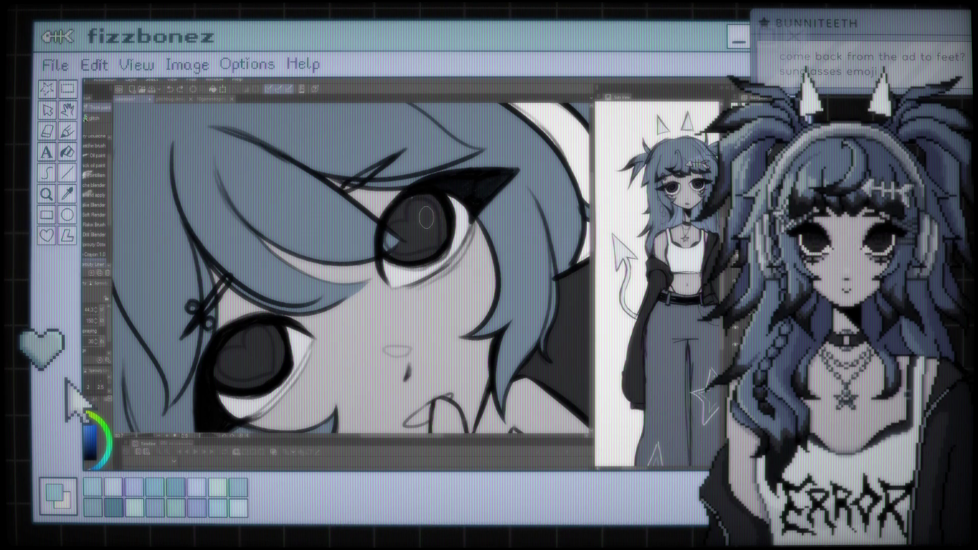
# - Switch through the Soft Render blending brush, the Eyedropper and the Eraser
pyautogui.click(94, 214)
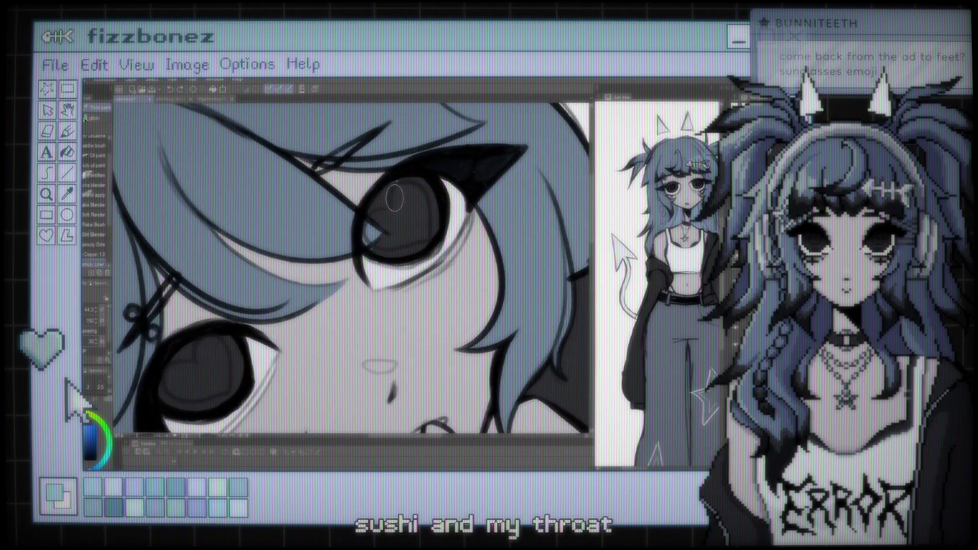
pyautogui.press('alt')
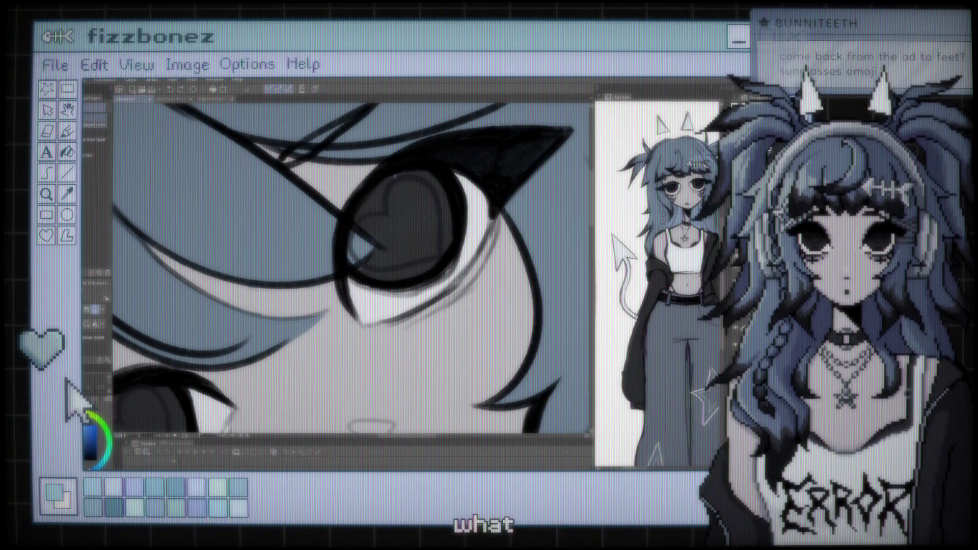
pyautogui.press('e')
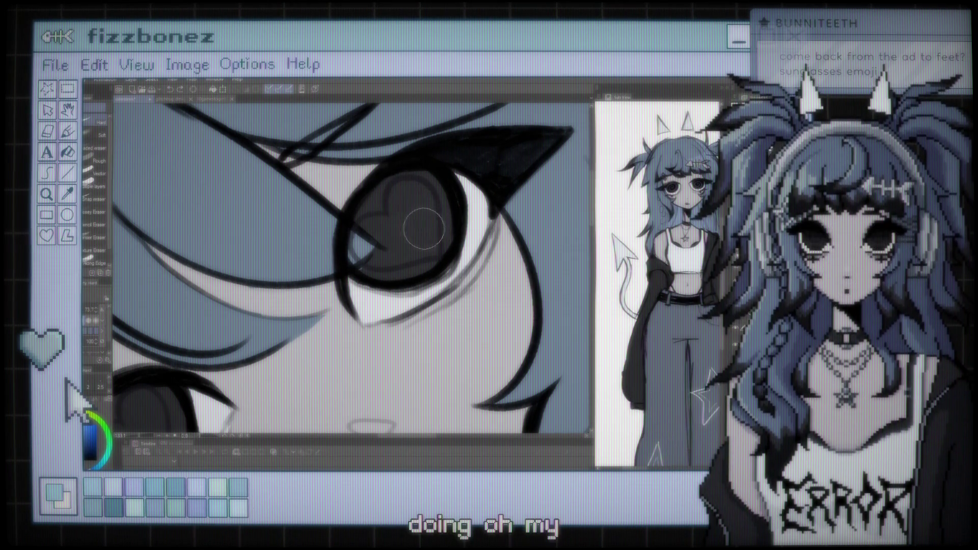
pyautogui.scroll(-1, 415, 229)
pyautogui.scroll(-2, 415, 229)
pyautogui.scroll(2, 356, 232)
pyautogui.scroll(-2, 333, 234)
pyautogui.scroll(-2, 332, 234)
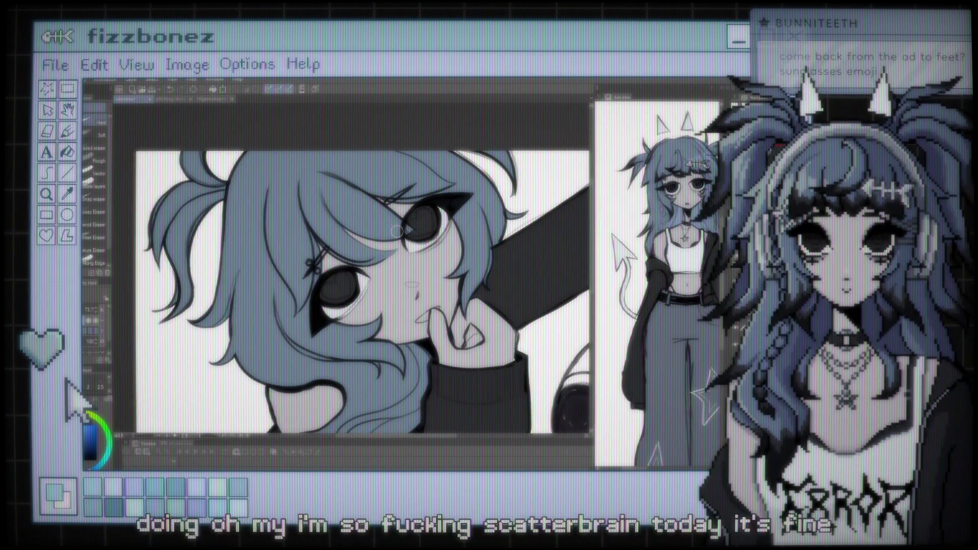
# - Zoom in on the heart-shaped eye, sampling a colour before returning to the brush
pyautogui.scroll(2, 379, 187)
pyautogui.scroll(1, 380, 236)
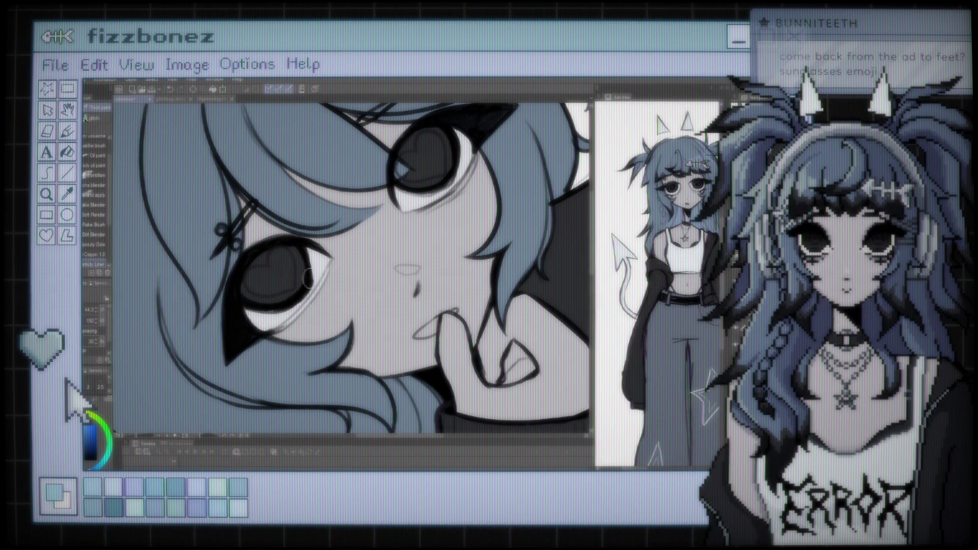
pyautogui.scroll(1, 144, 236)
pyautogui.scroll(1, 144, 236)
pyautogui.scroll(1, 144, 236)
pyautogui.scroll(2, 358, 314)
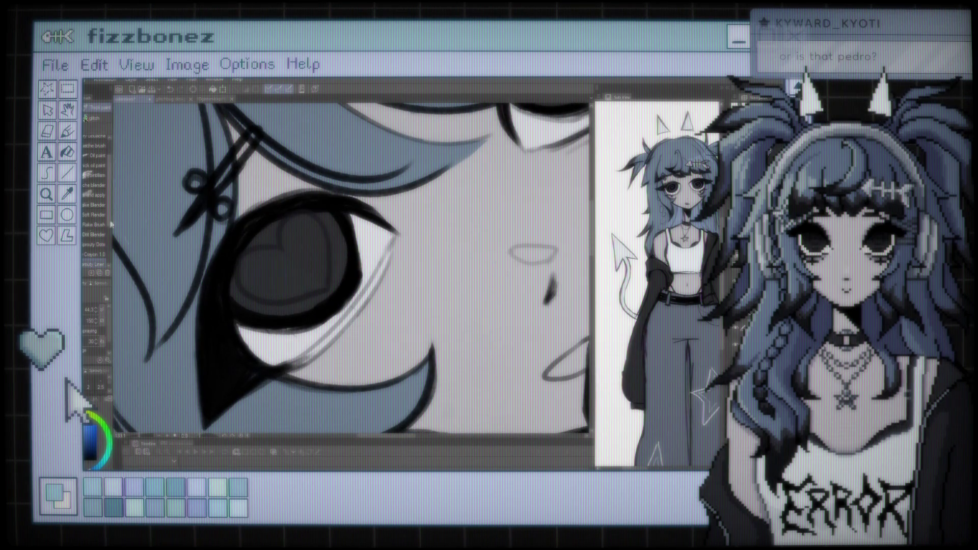
pyautogui.press('i')
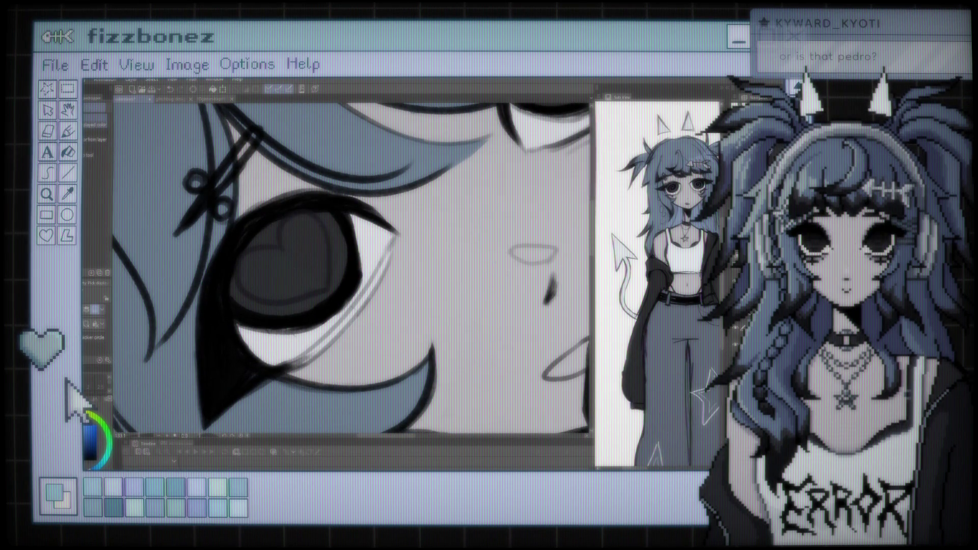
pyautogui.press('b')
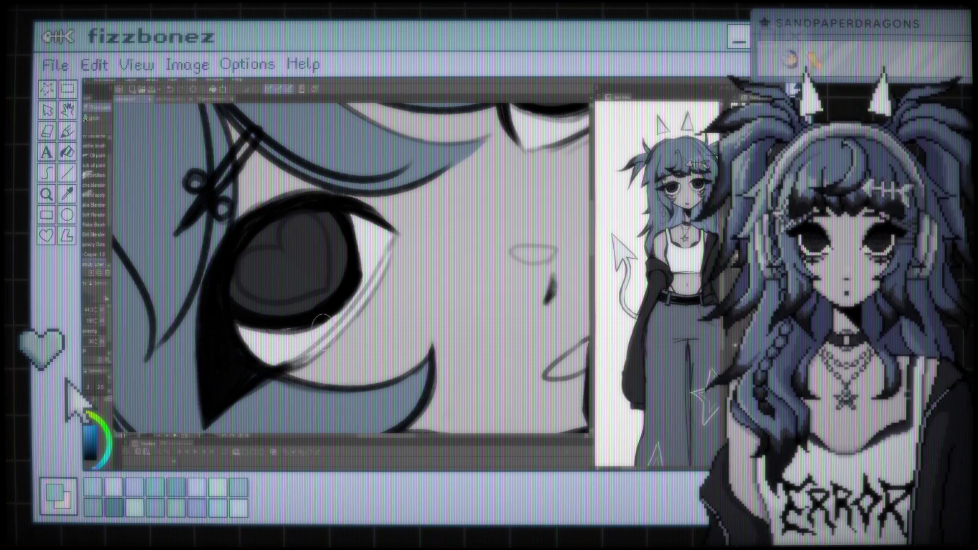
pyautogui.scroll(-2, 358, 277)
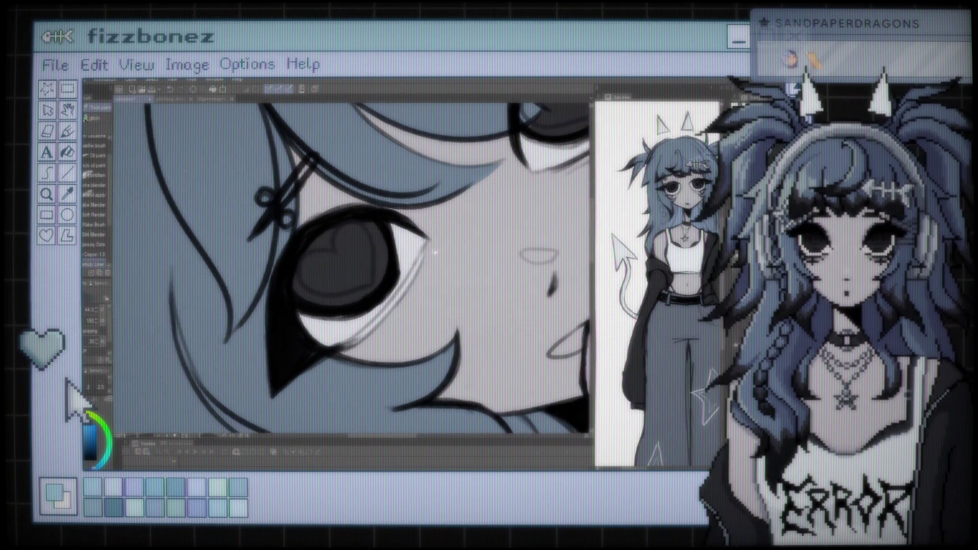
pyautogui.scroll(2, 386, 252)
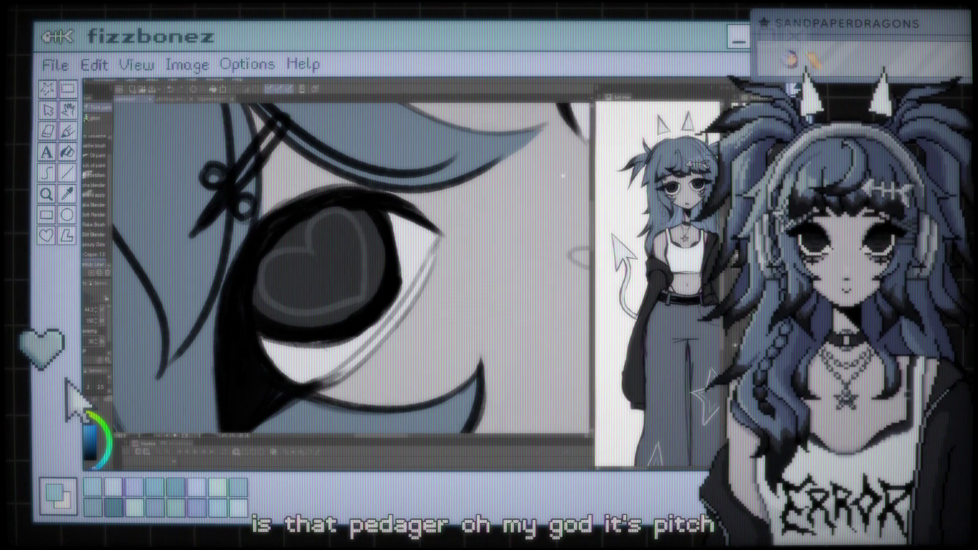
# - Rotate the canvas so the eye sits upright, then shrink the brush for fine detail
pyautogui.moveTo(303, 331); pyautogui.dragTo(377, 349)
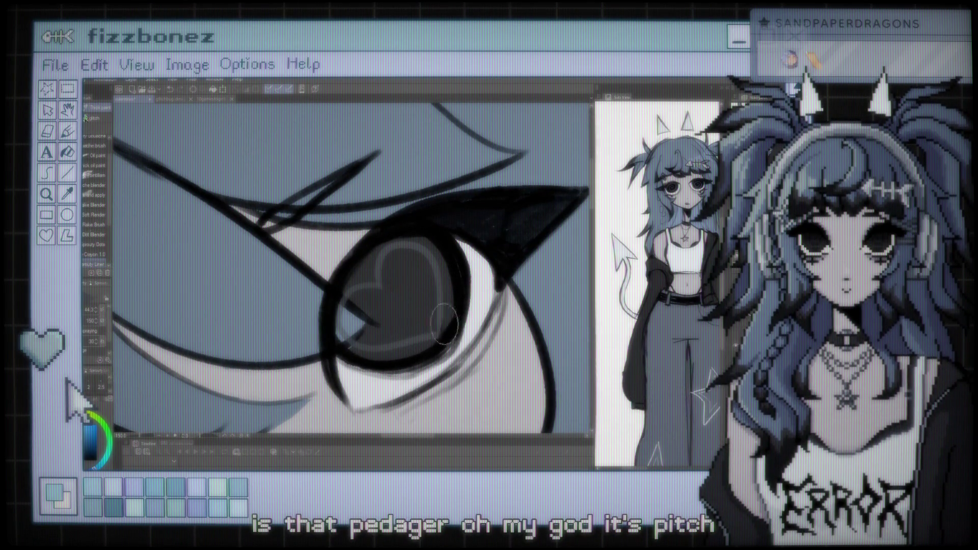
pyautogui.moveTo(324, 341); pyautogui.dragTo(372, 234)
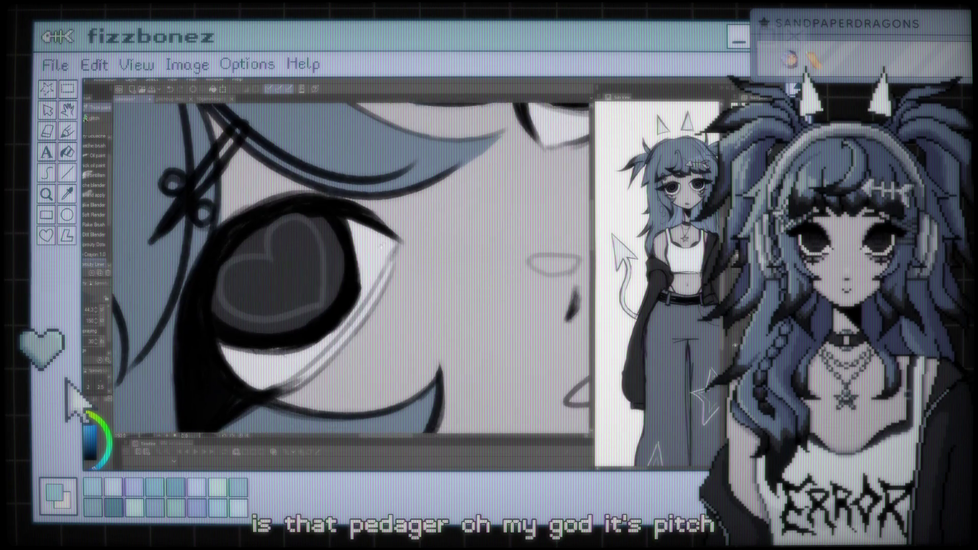
pyautogui.scroll(-5, 373, 235)
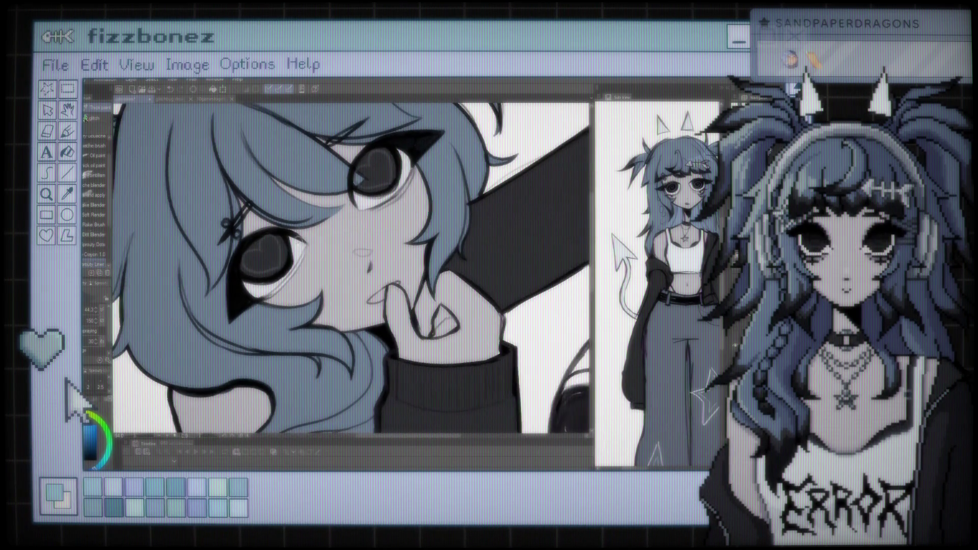
pyautogui.scroll(-3, 373, 234)
pyautogui.scroll(-3, 373, 235)
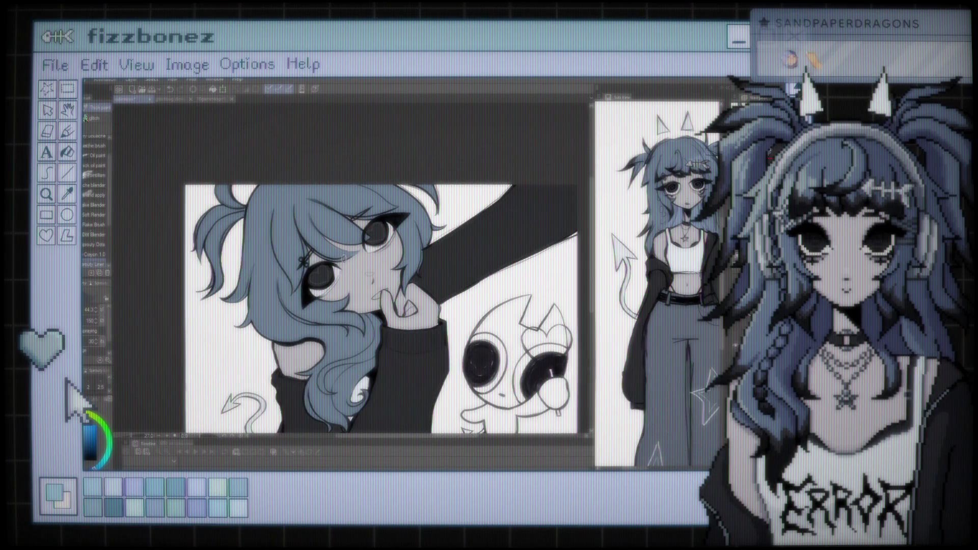
pyautogui.scroll(-3, 373, 235)
pyautogui.scroll(2, 372, 224)
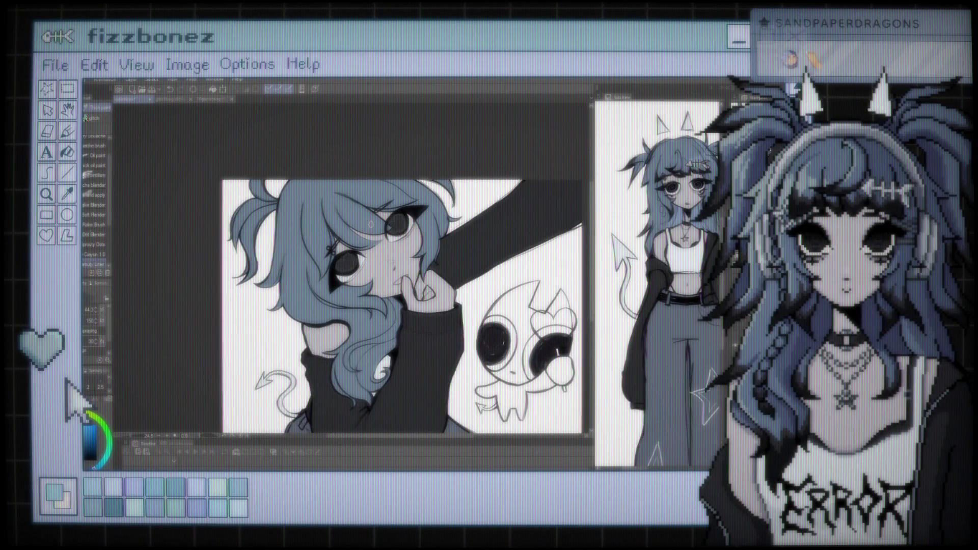
pyautogui.scroll(-2, 397, 286)
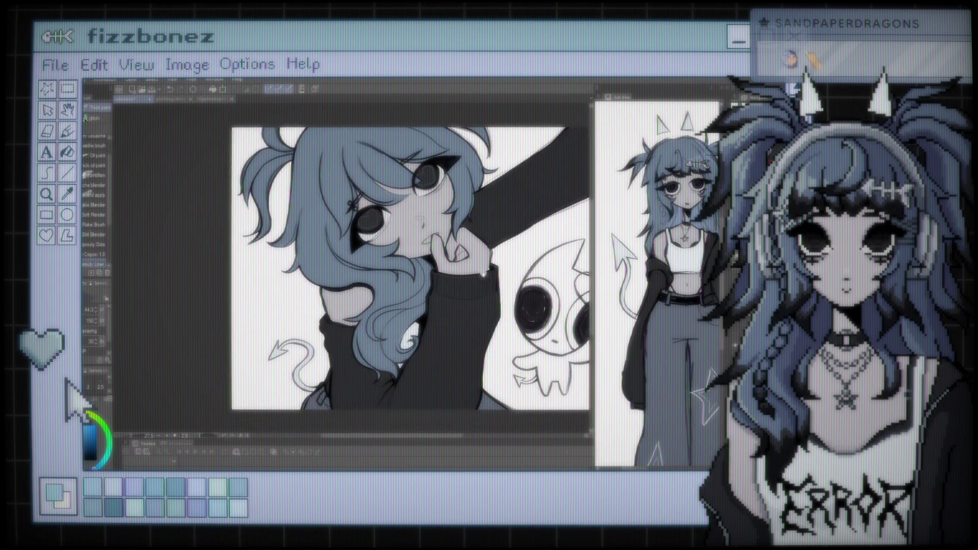
pyautogui.scroll(3, 351, 268)
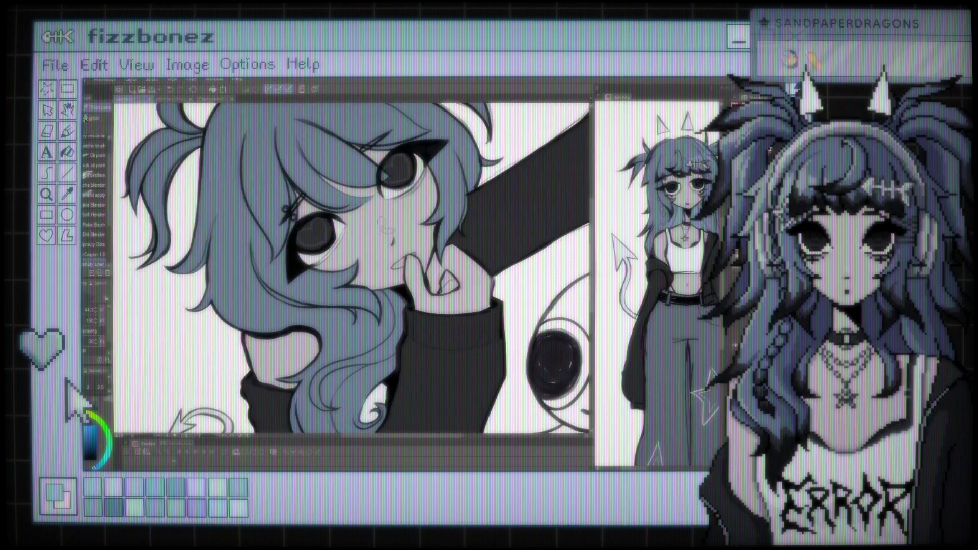
pyautogui.scroll(-3, 351, 267)
pyautogui.scroll(2, 351, 267)
pyautogui.scroll(2, 351, 267)
pyautogui.scroll(1, 363, 235)
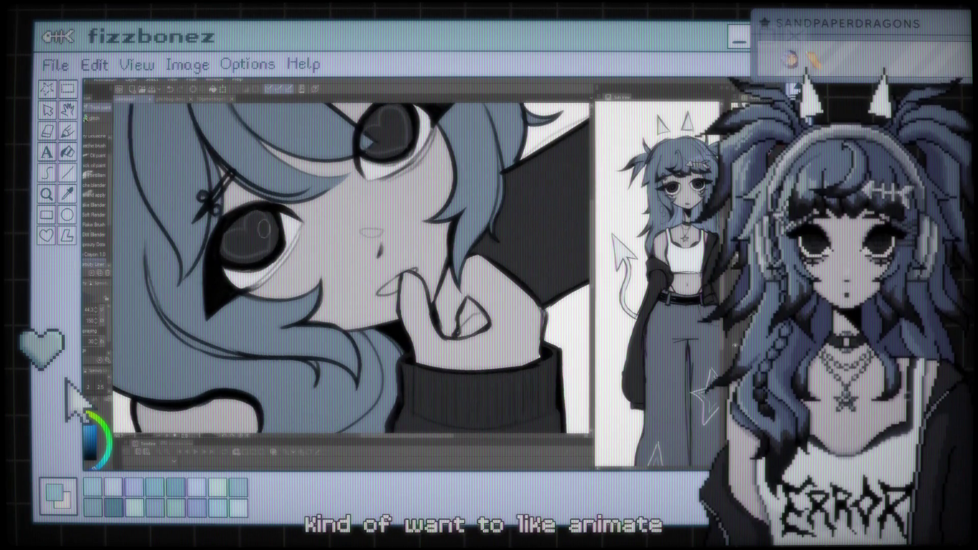
pyautogui.scroll(2, 363, 236)
pyautogui.scroll(2, 331, 265)
pyautogui.scroll(2, 277, 301)
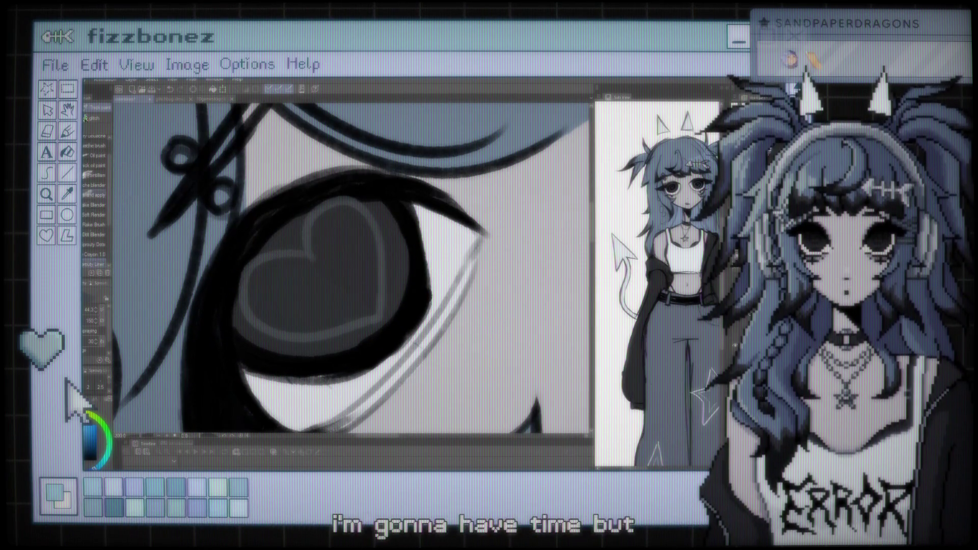
pyautogui.press('[')
pyautogui.press('[')
pyautogui.press('[')
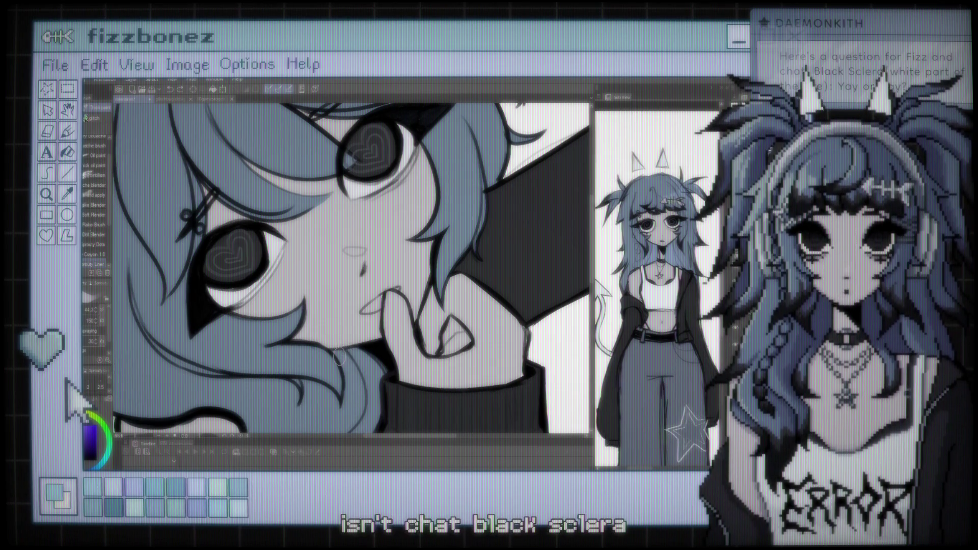
pyautogui.scroll(-5, 339, 359)
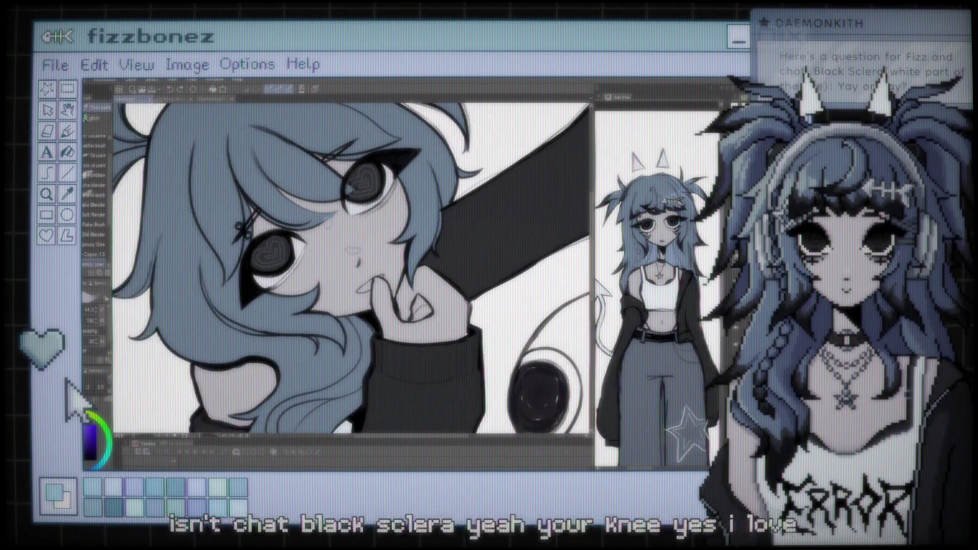
pyautogui.scroll(2, 372, 277)
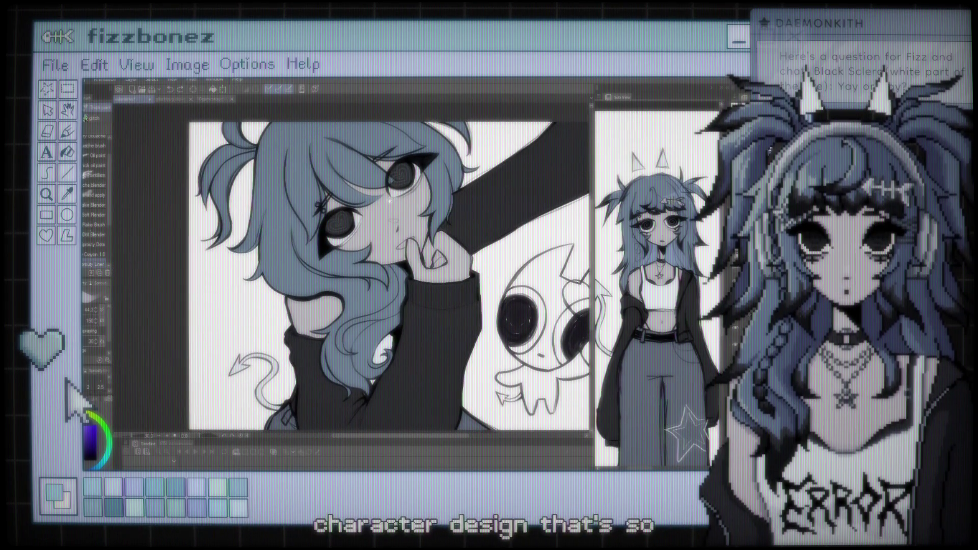
pyautogui.scroll(1, 331, 204)
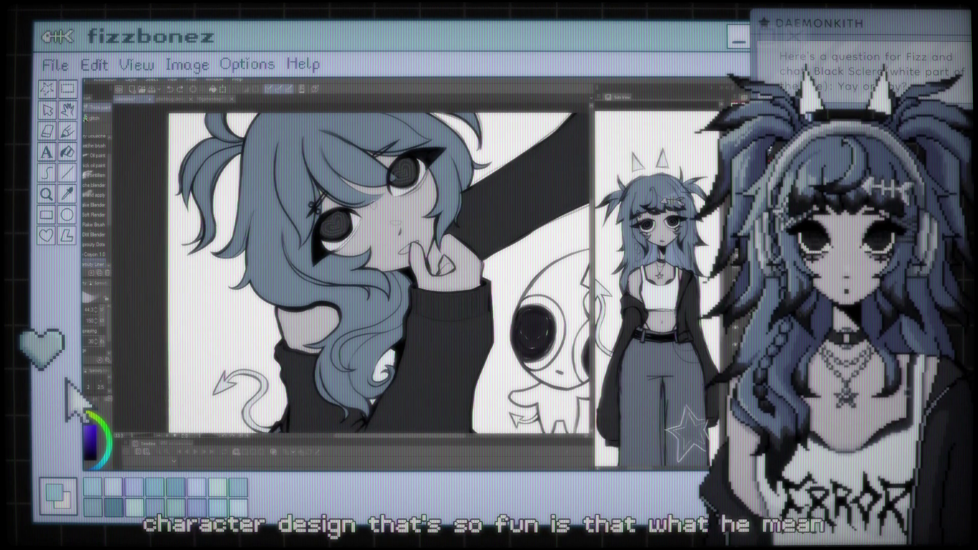
pyautogui.scroll(-2, 387, 233)
pyautogui.scroll(1, 387, 234)
pyautogui.scroll(1, 379, 259)
pyautogui.scroll(2, 370, 290)
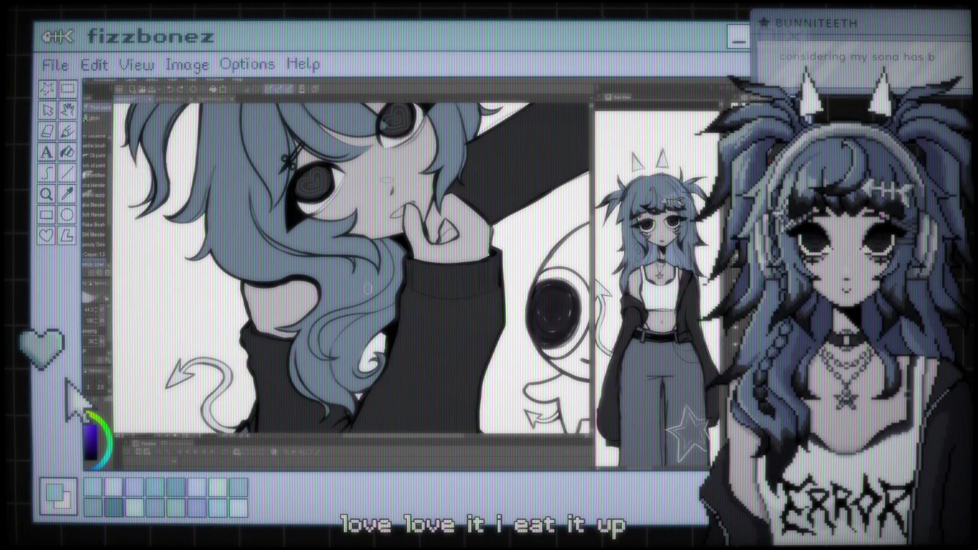
pyautogui.scroll(1, 370, 290)
pyautogui.scroll(1, 374, 270)
pyautogui.scroll(1, 378, 247)
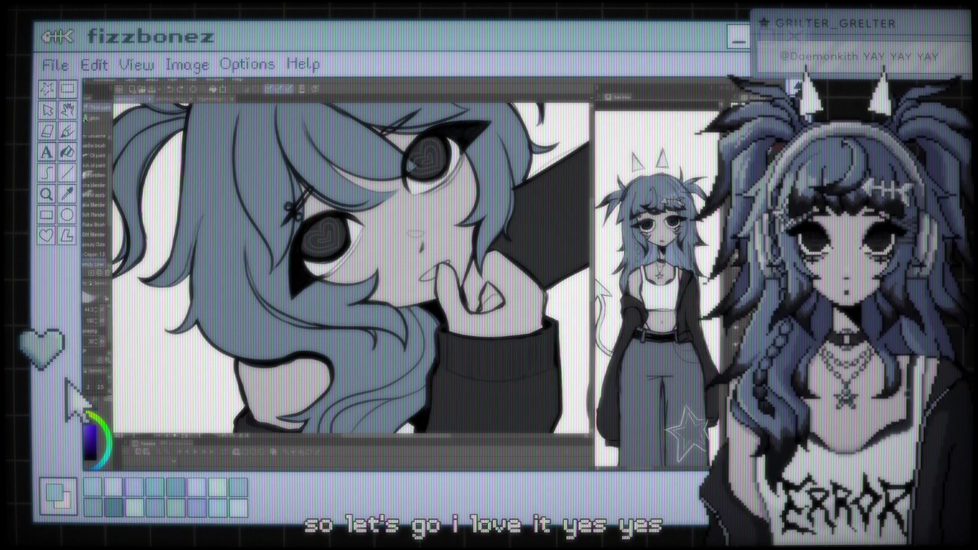
pyautogui.scroll(2, 293, 145)
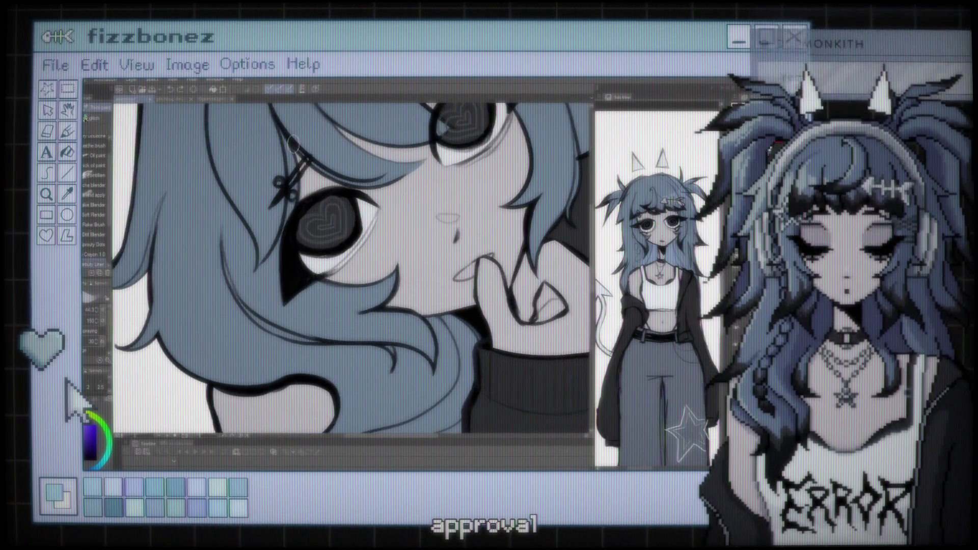
pyautogui.scroll(2, 293, 145)
pyautogui.scroll(2, 305, 196)
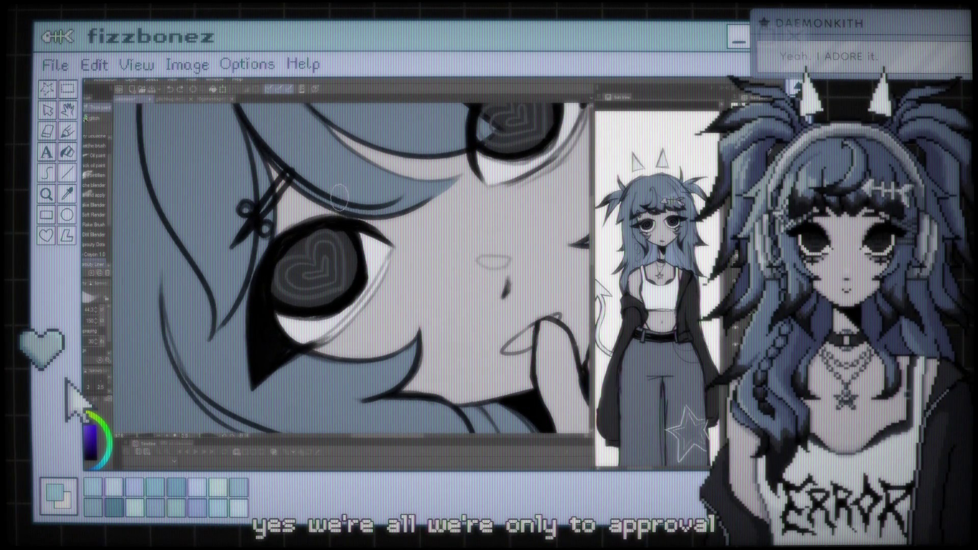
pyautogui.scroll(-2, 339, 197)
pyautogui.scroll(-1, 308, 249)
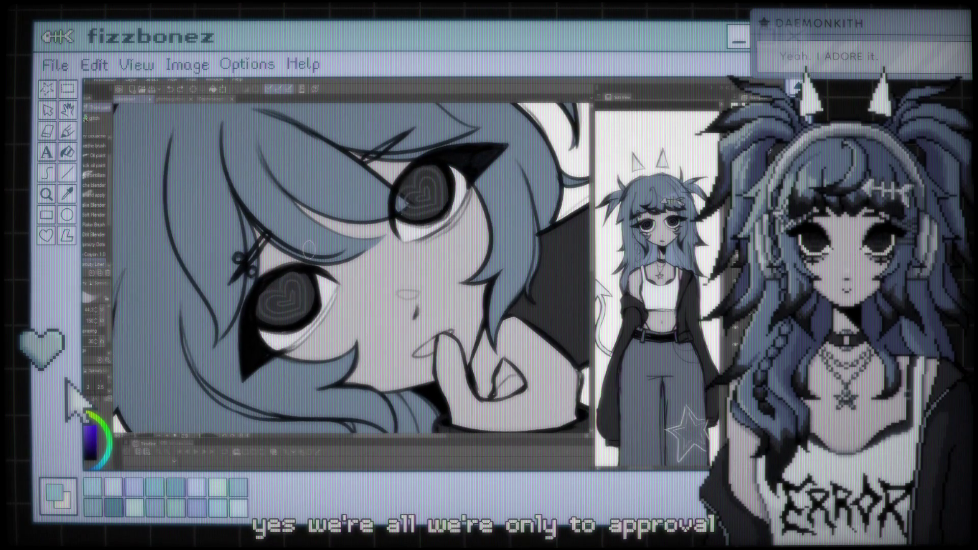
pyautogui.scroll(-2, 309, 249)
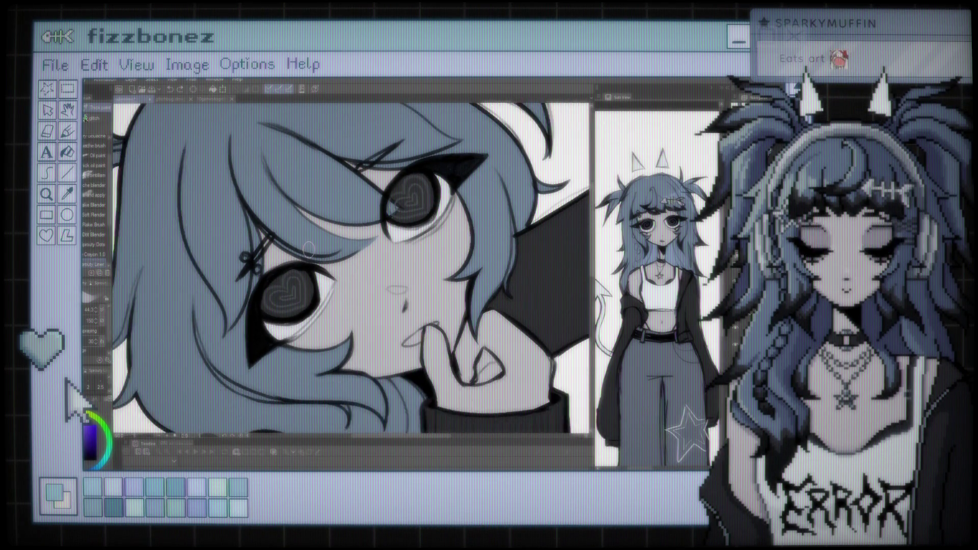
pyautogui.scroll(-1, 357, 270)
pyautogui.scroll(-1, 379, 288)
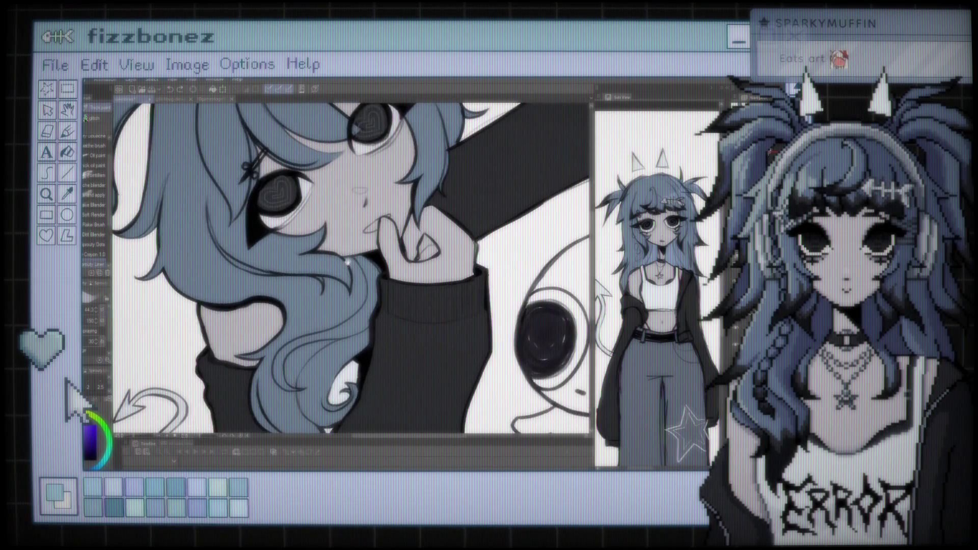
pyautogui.scroll(-2, 367, 259)
pyautogui.scroll(-2, 360, 240)
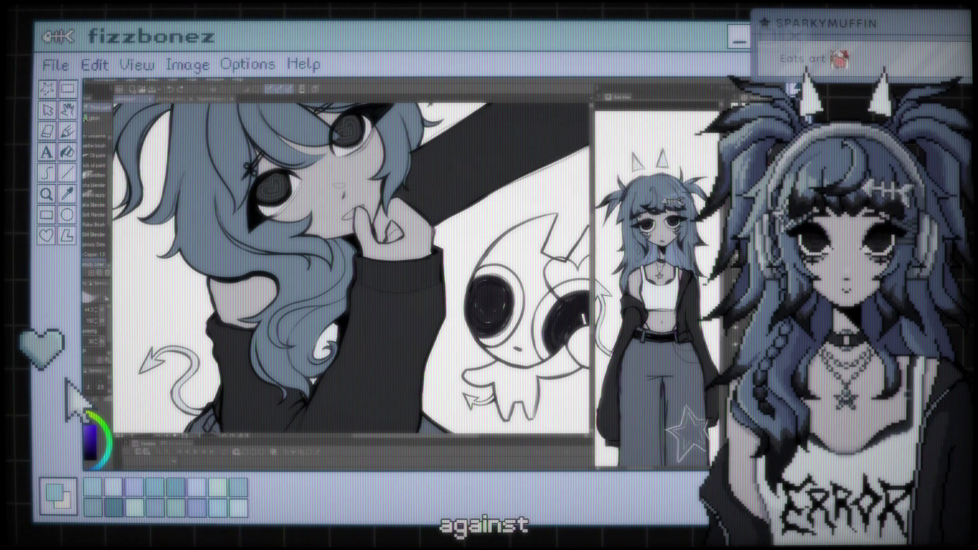
pyautogui.scroll(-5, 352, 254)
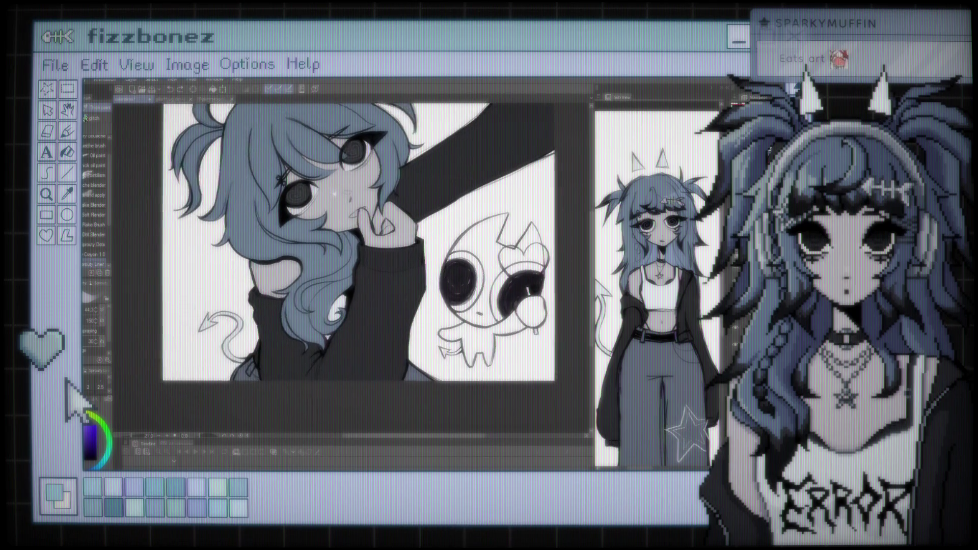
pyautogui.scroll(2, 356, 255)
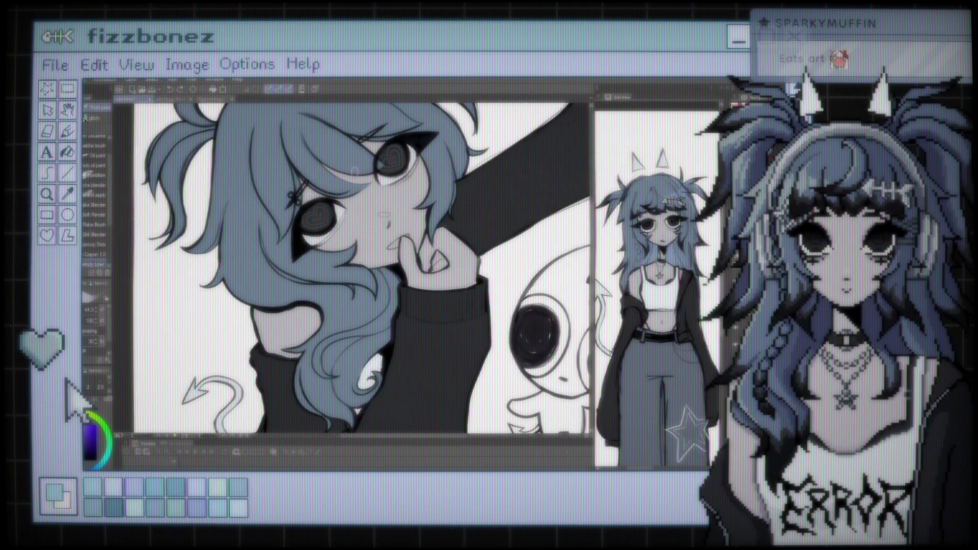
pyautogui.scroll(2, 354, 171)
pyautogui.scroll(1, 346, 173)
pyautogui.scroll(1, 341, 176)
pyautogui.scroll(1, 339, 176)
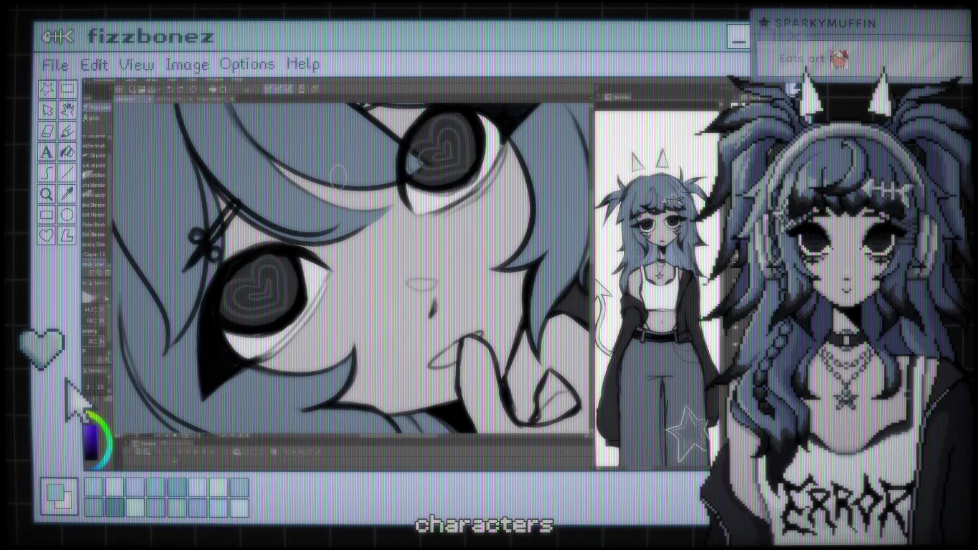
# - Go to the Eyedropper (I), back to the Brush (B), then to the Eyedropper again
pyautogui.press('i')
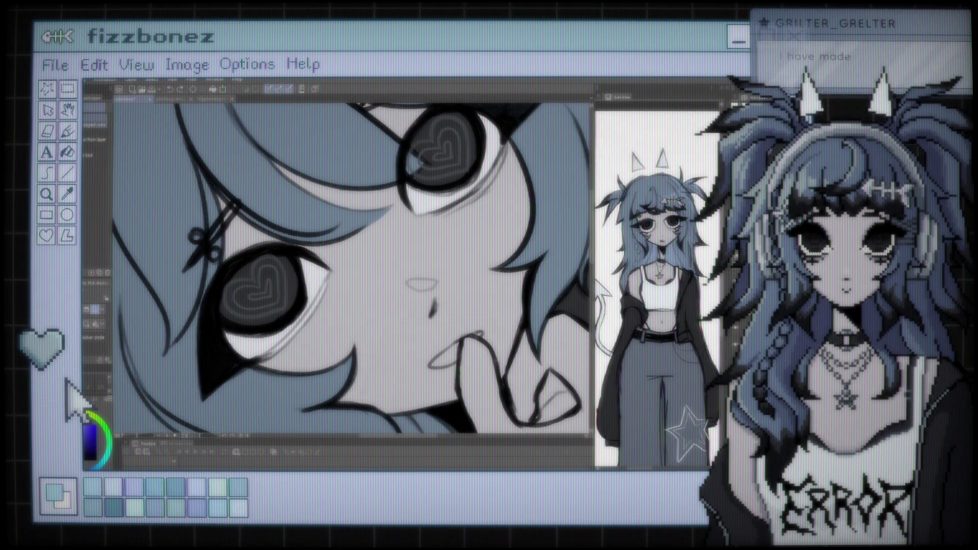
pyautogui.press('b')
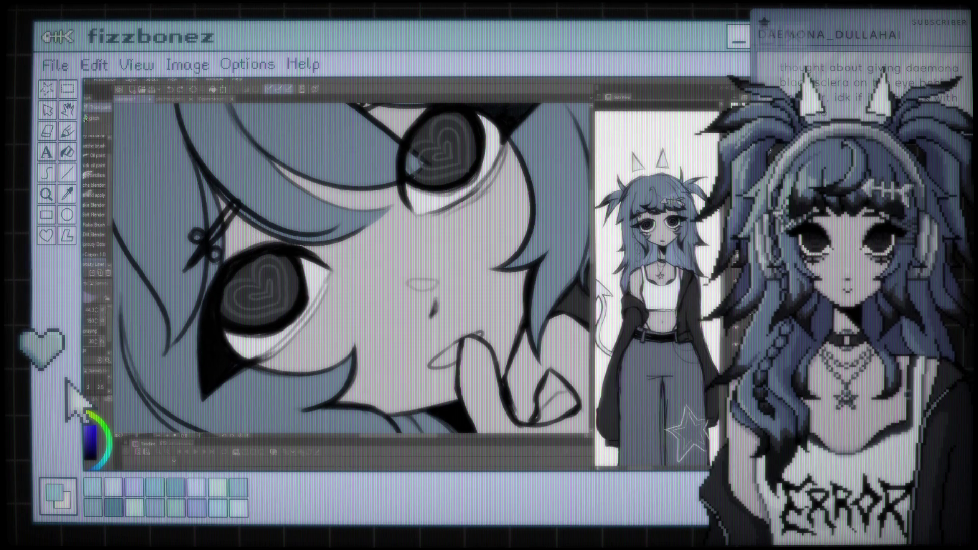
pyautogui.press('i')
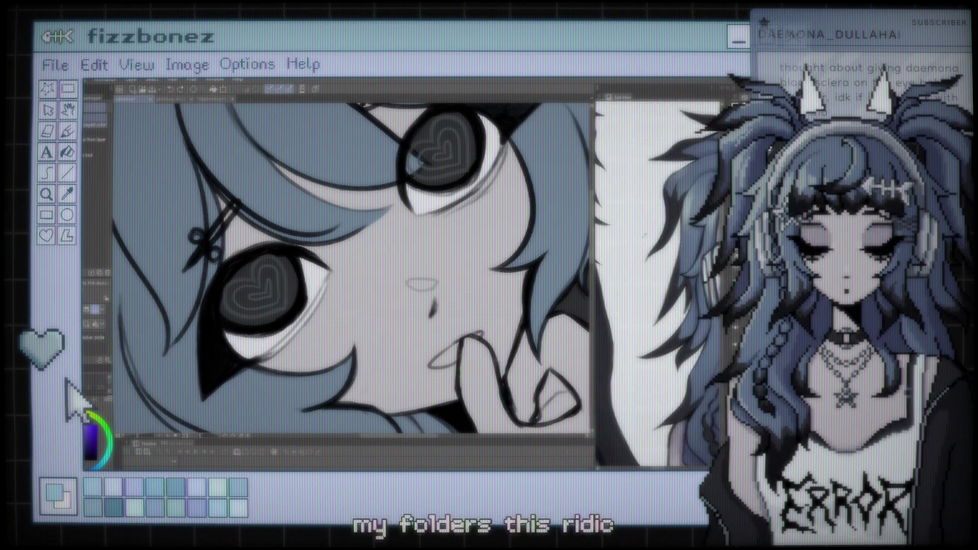
# - Select Move layer (K), enlarge the brush with ], and zoom out to the full illustration
pyautogui.press('k')
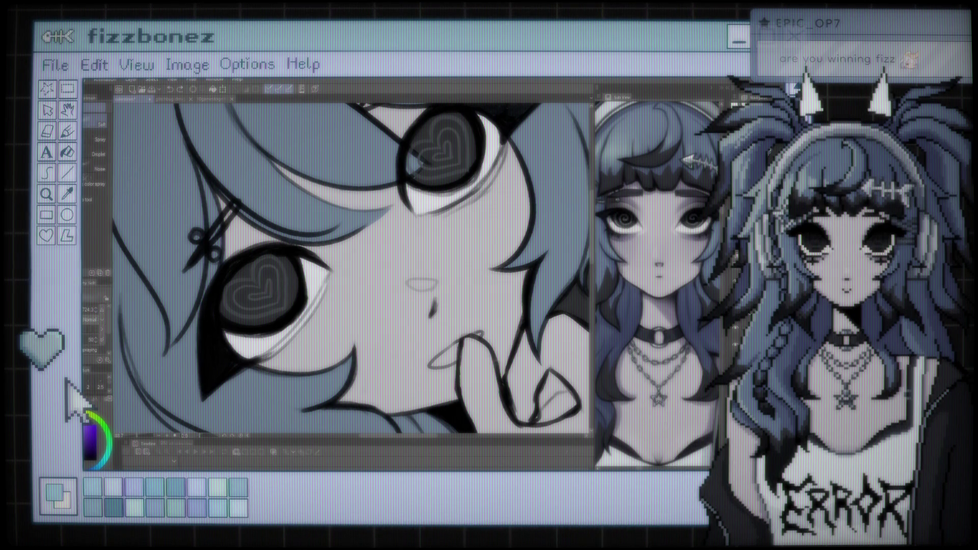
pyautogui.press(']')
pyautogui.moveTo(349, 267); pyautogui.dragTo(360, 255)
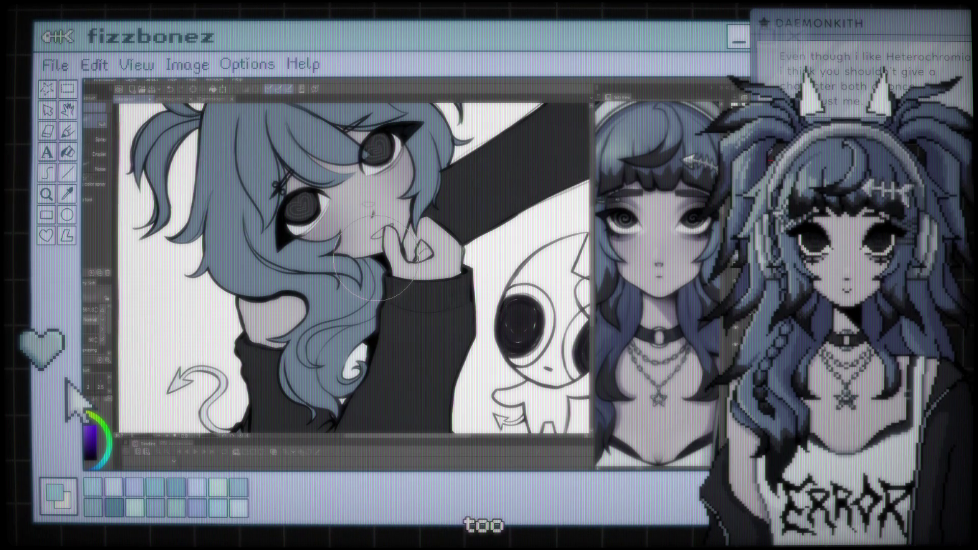
# - Zoom around the girl's face and pick the Eyedropper tool with I
pyautogui.scroll(-1, 377, 259)
pyautogui.scroll(-1, 382, 259)
pyautogui.scroll(-1, 392, 260)
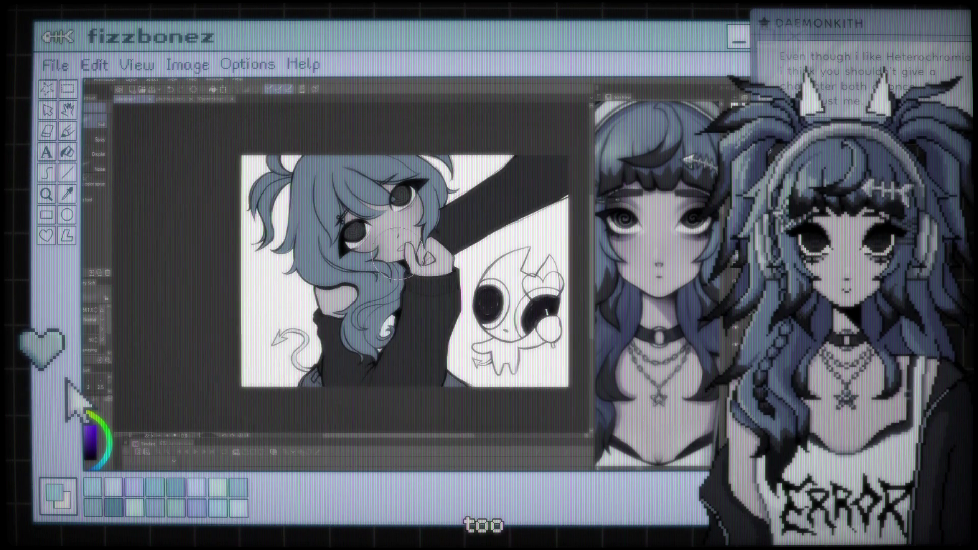
pyautogui.scroll(1, 393, 254)
pyautogui.scroll(1, 392, 255)
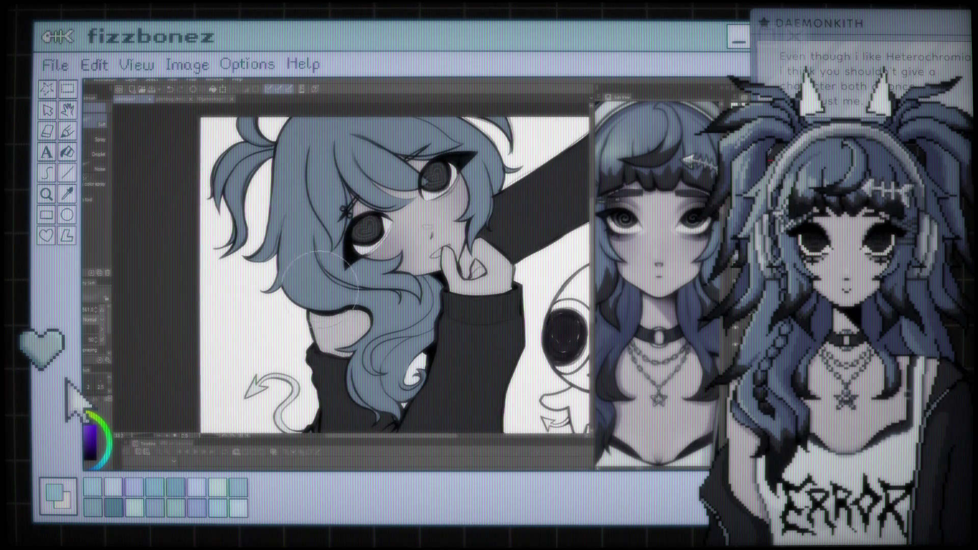
pyautogui.scroll(1, 387, 204)
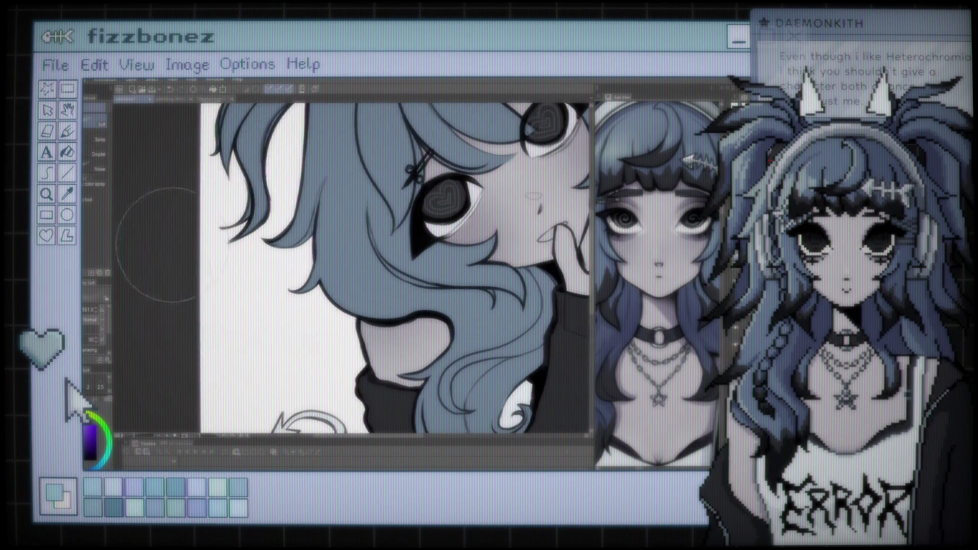
pyautogui.scroll(1, 407, 208)
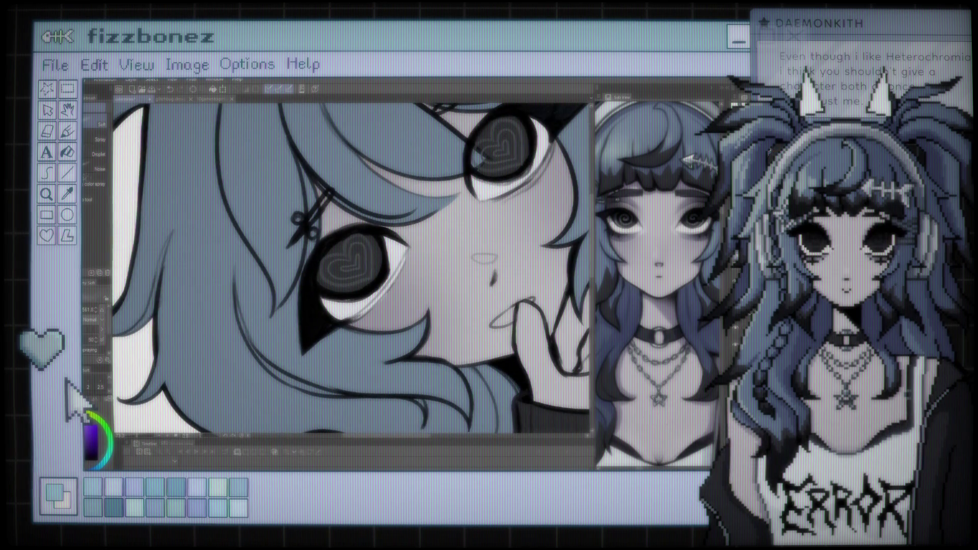
pyautogui.press('i')
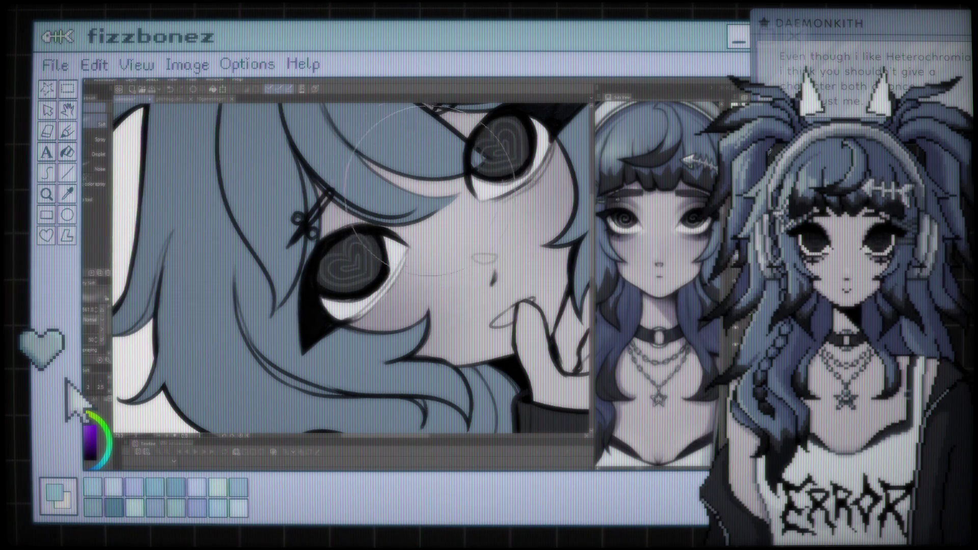
pyautogui.scroll(-4, 427, 291)
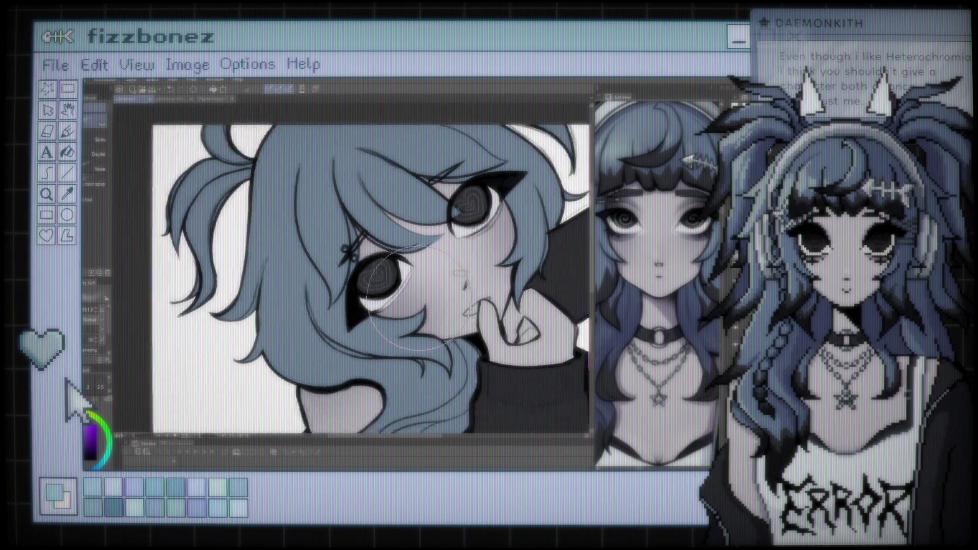
pyautogui.scroll(2, 498, 260)
pyautogui.scroll(2, 498, 261)
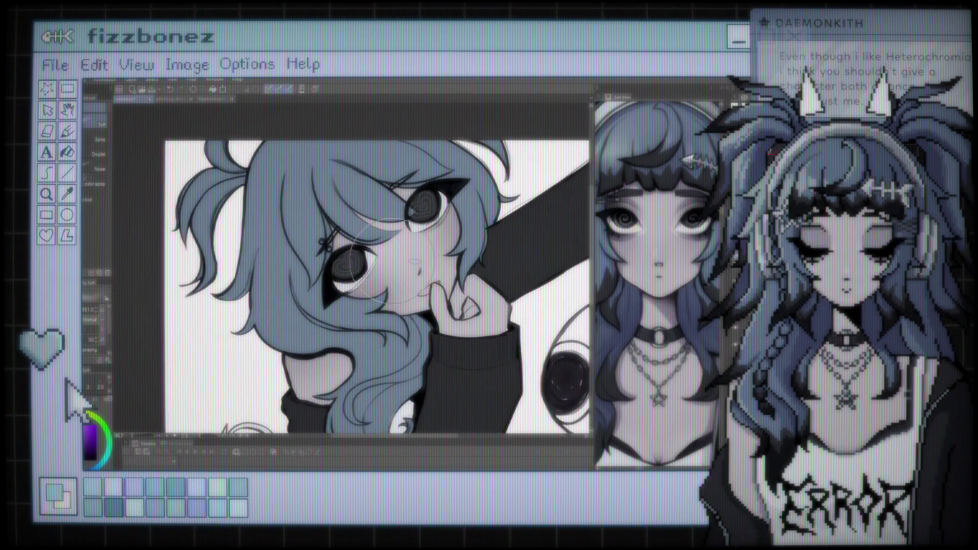
pyautogui.scroll(1, 400, 245)
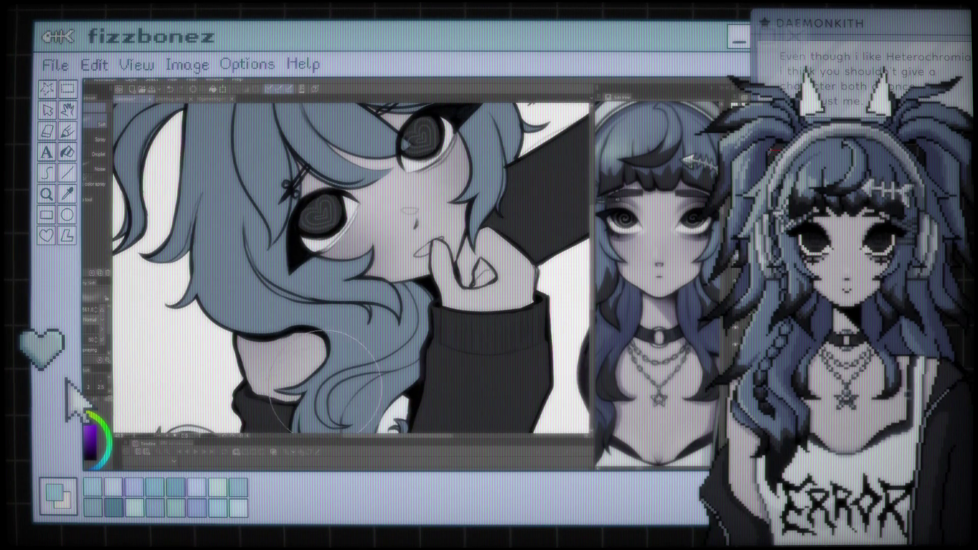
pyautogui.scroll(-3, 306, 412)
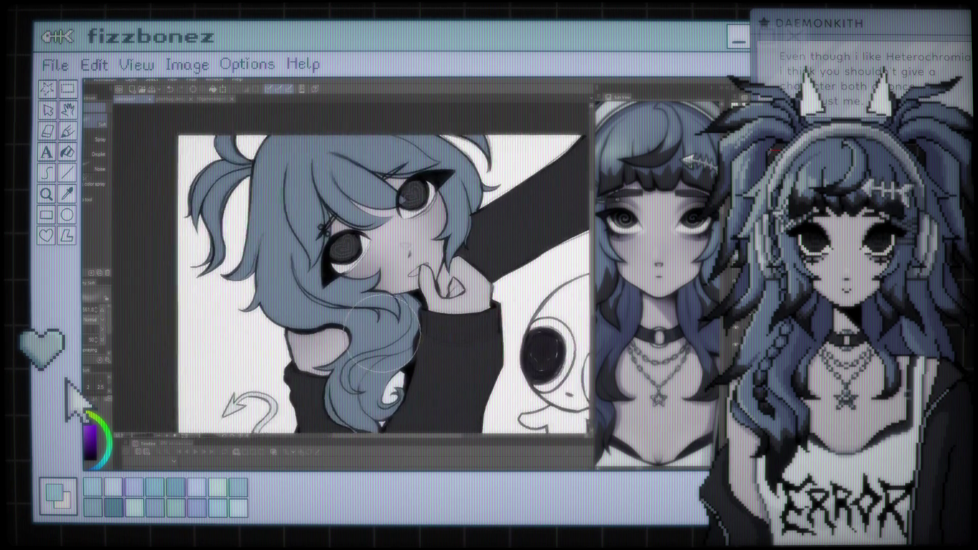
pyautogui.scroll(3, 305, 413)
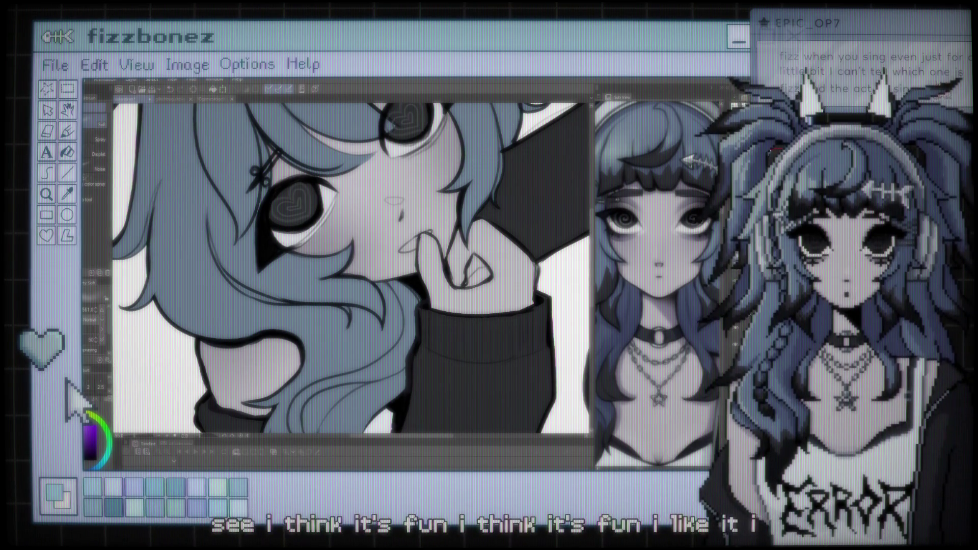
# - Zoom in until the girl's raised hand and fingernail fill the view
pyautogui.scroll(-3, 497, 275)
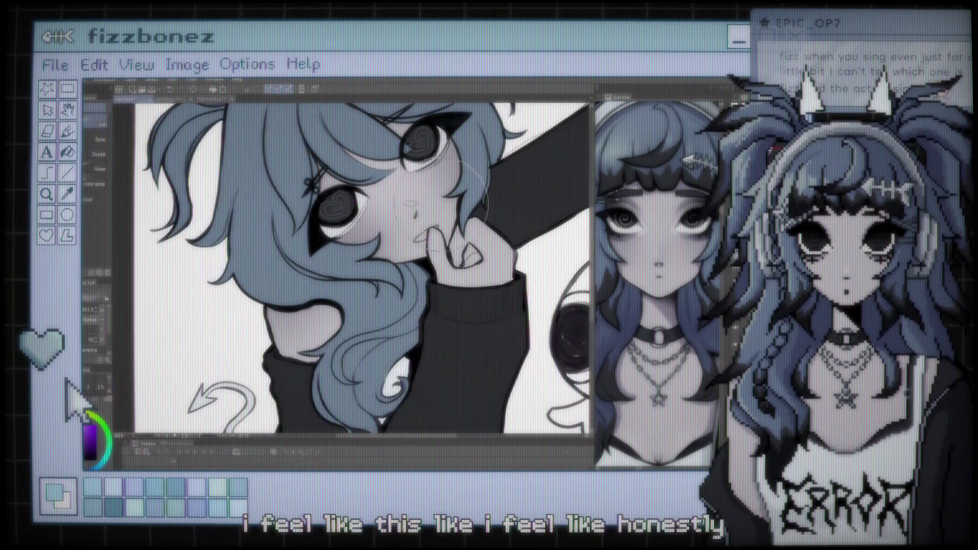
pyautogui.scroll(2, 408, 259)
pyautogui.scroll(2, 394, 253)
pyautogui.scroll(-2, 386, 253)
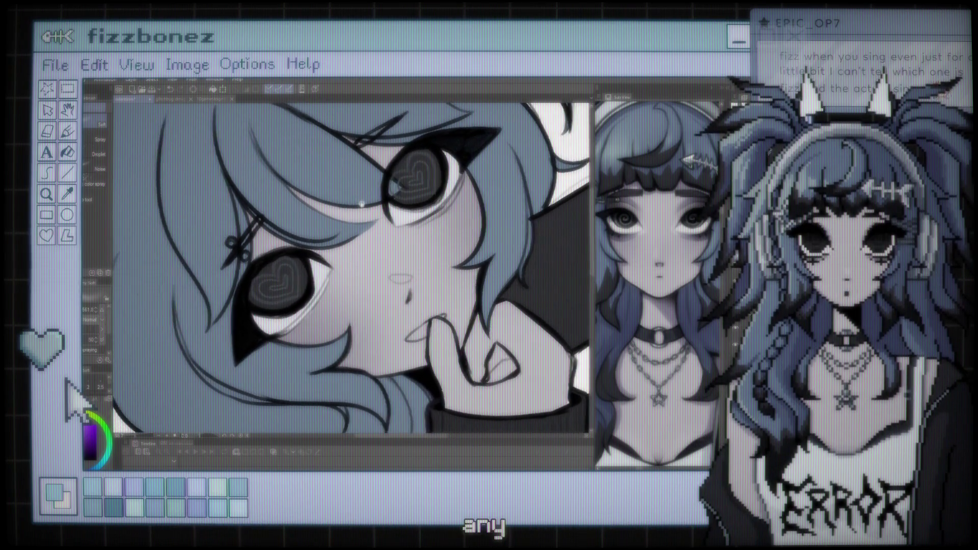
pyautogui.scroll(2, 348, 203)
pyautogui.scroll(1, 357, 204)
pyautogui.scroll(1, 361, 203)
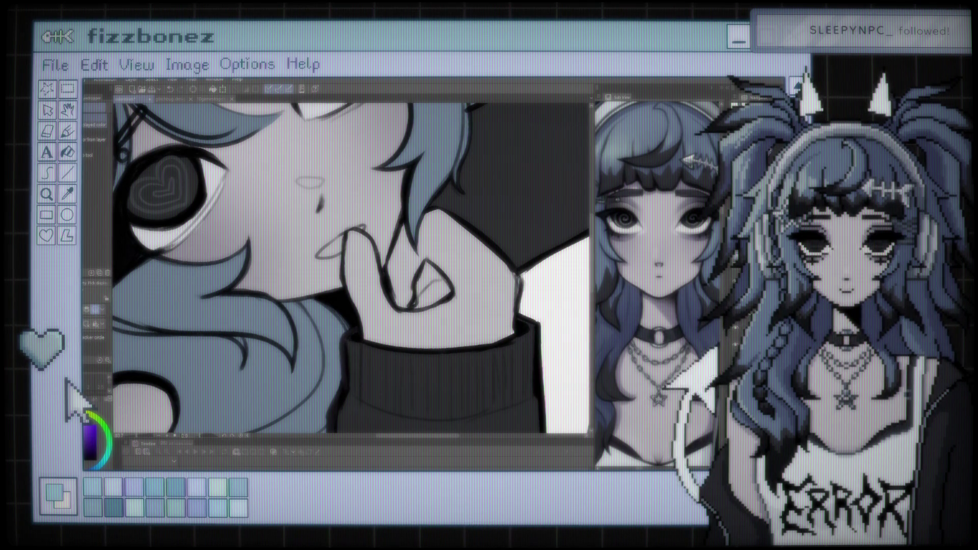
# - Check the whole image, then paint a slightly darker stroke on the fingernail
pyautogui.press('b')
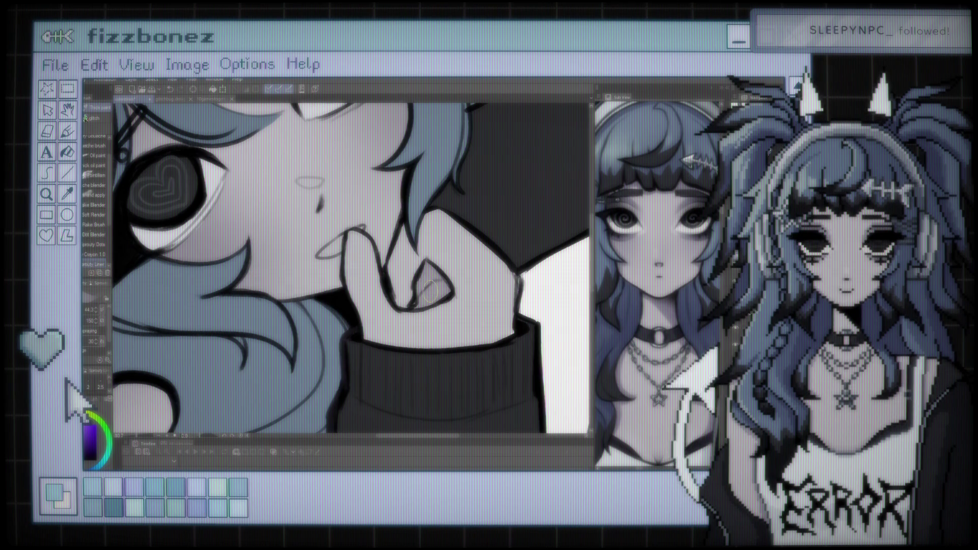
pyautogui.hotkey('ctrl', '-')
pyautogui.hotkey('ctrl', '-')
pyautogui.hotkey('ctrl', '-')
pyautogui.hotkey('ctrl', '-')
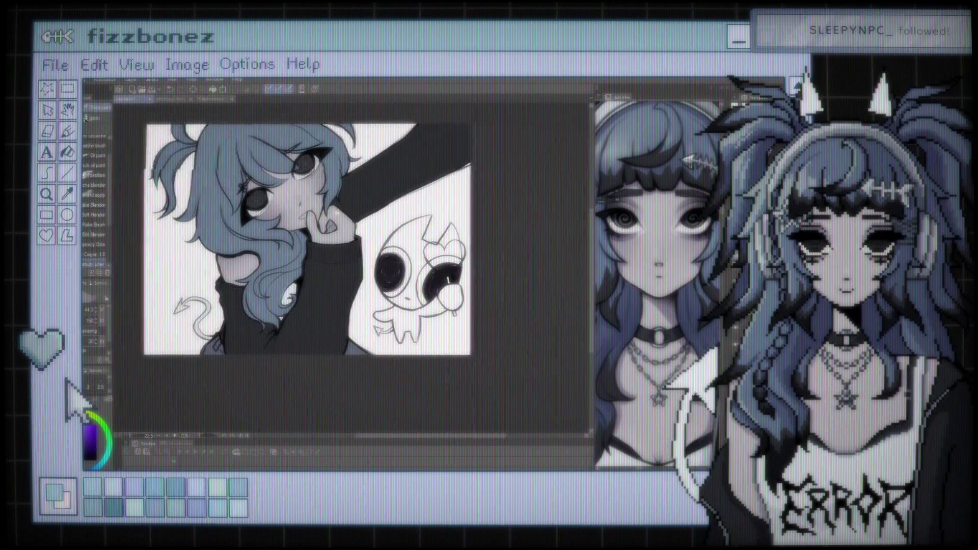
pyautogui.hotkey('ctrl', '+')
pyautogui.hotkey('ctrl', '+')
pyautogui.hotkey('ctrl', '+')
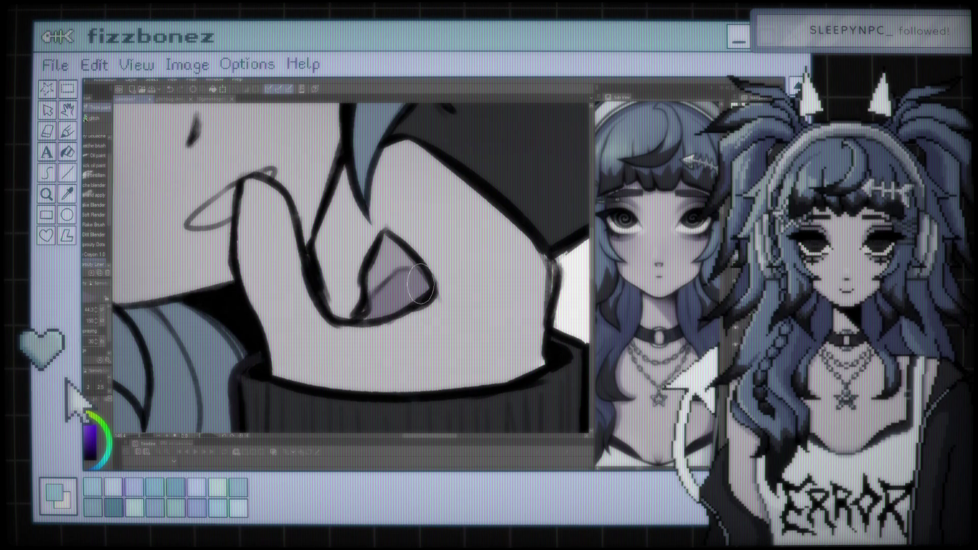
pyautogui.moveTo(392, 298); pyautogui.dragTo(382, 270)
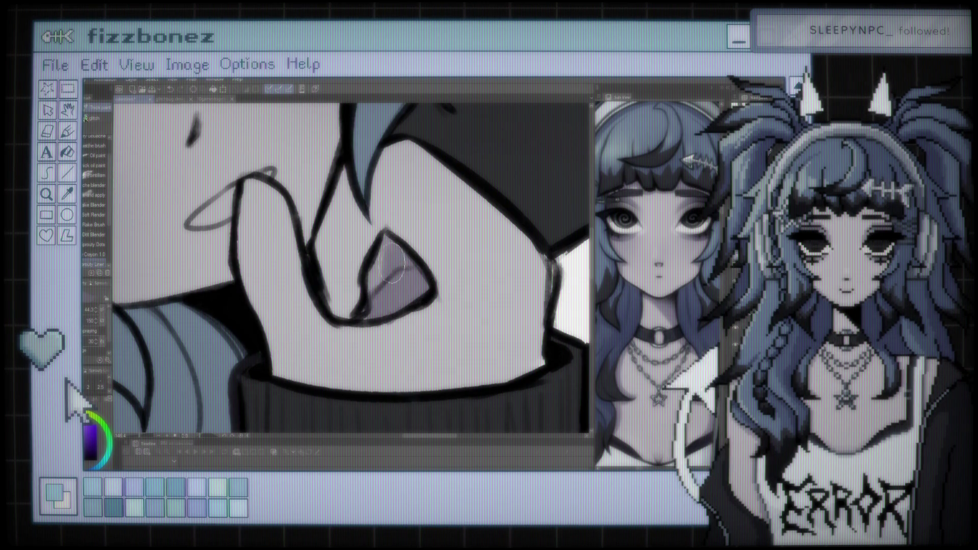
pyautogui.scroll(-2, 381, 274)
pyautogui.scroll(-3, 418, 250)
pyautogui.scroll(-3, 459, 224)
pyautogui.scroll(-2, 499, 204)
pyautogui.scroll(2, 484, 219)
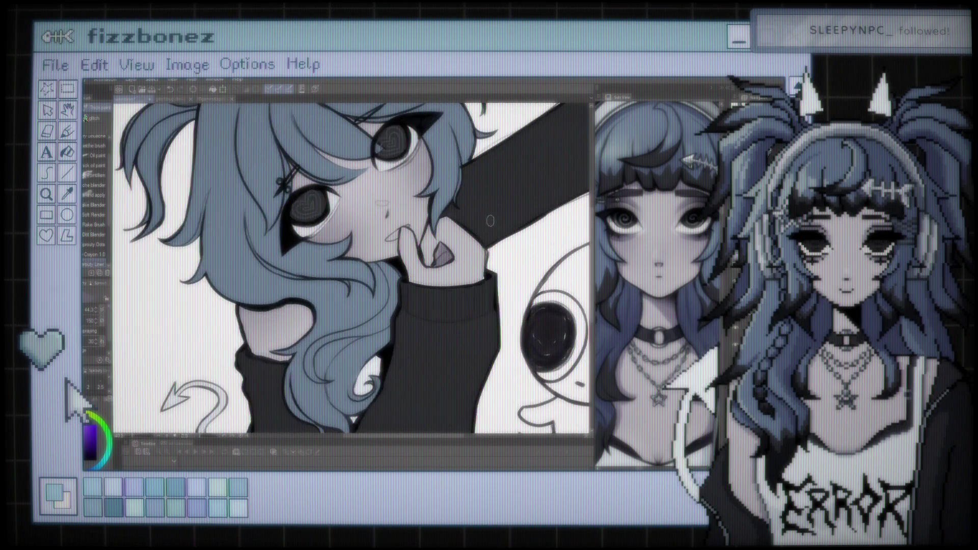
pyautogui.scroll(2, 458, 236)
pyautogui.scroll(3, 430, 255)
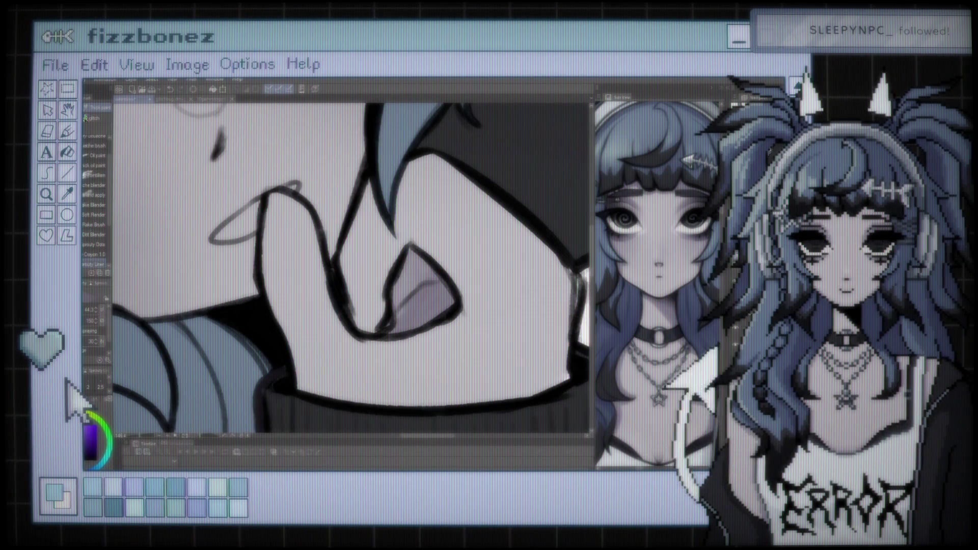
# - Sample a colour from the reference character's eye in the Sub View
pyautogui.scroll(-3, 351, 269)
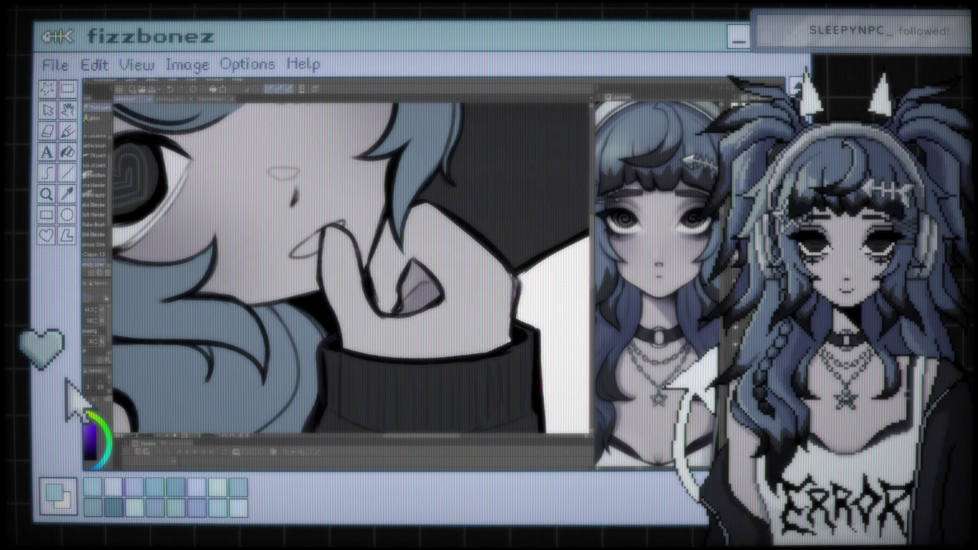
pyautogui.scroll(-5, 551, 248)
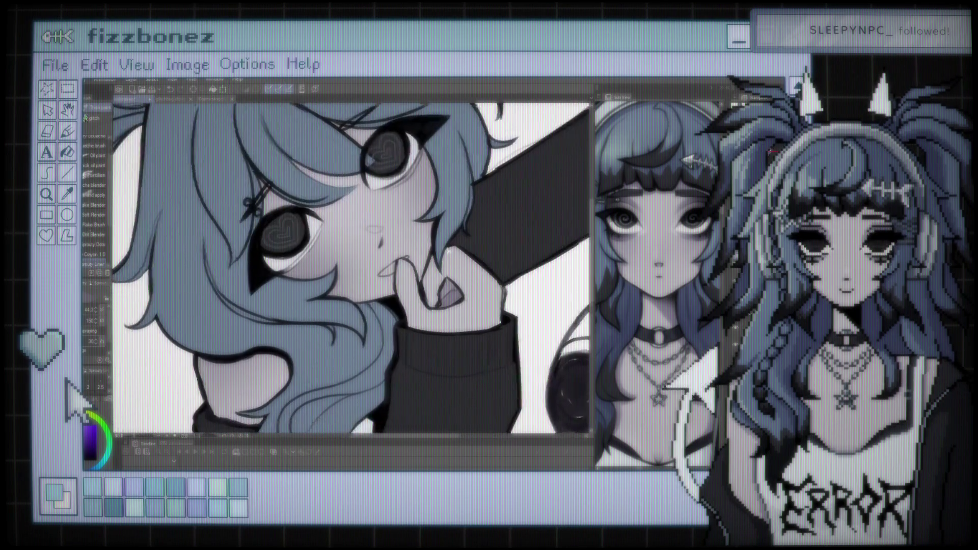
pyautogui.scroll(2, 357, 265)
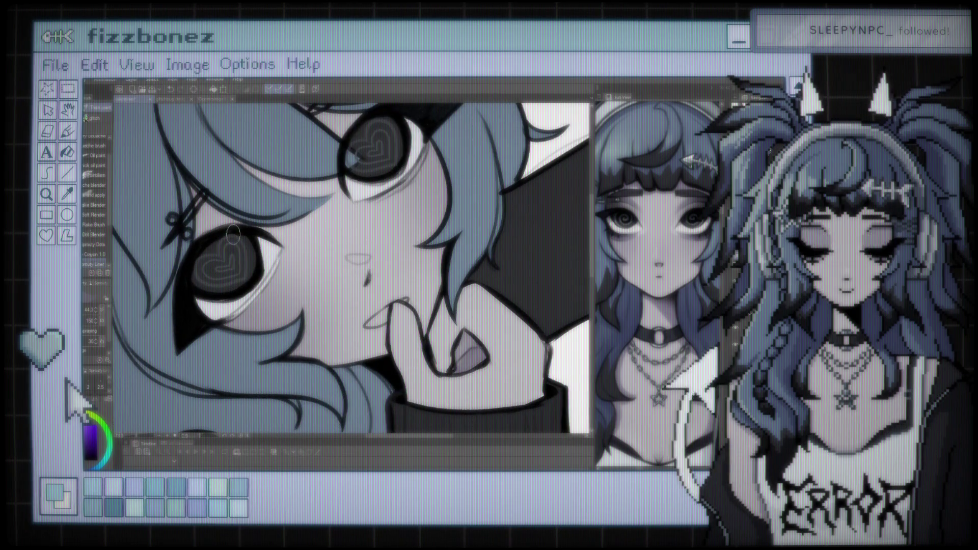
pyautogui.press('i')
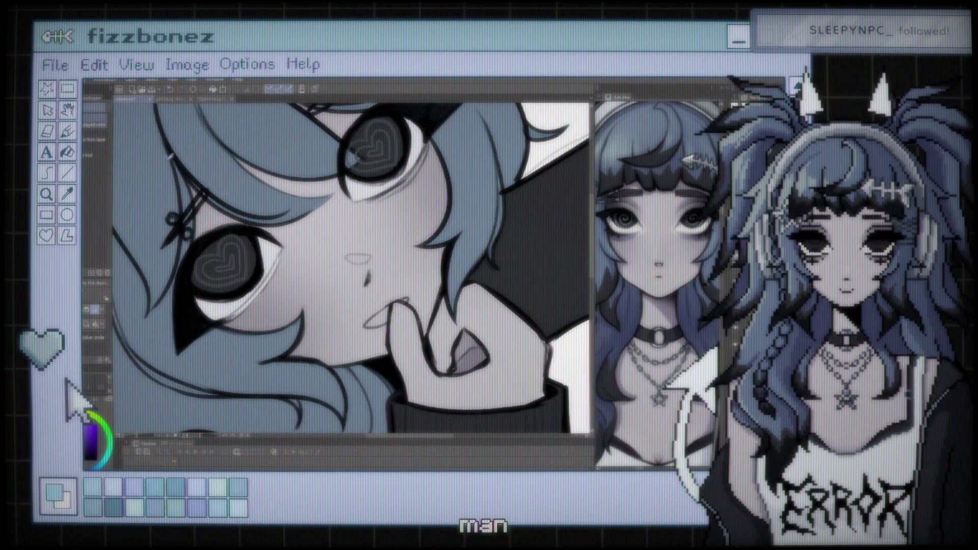
pyautogui.click(613, 202)
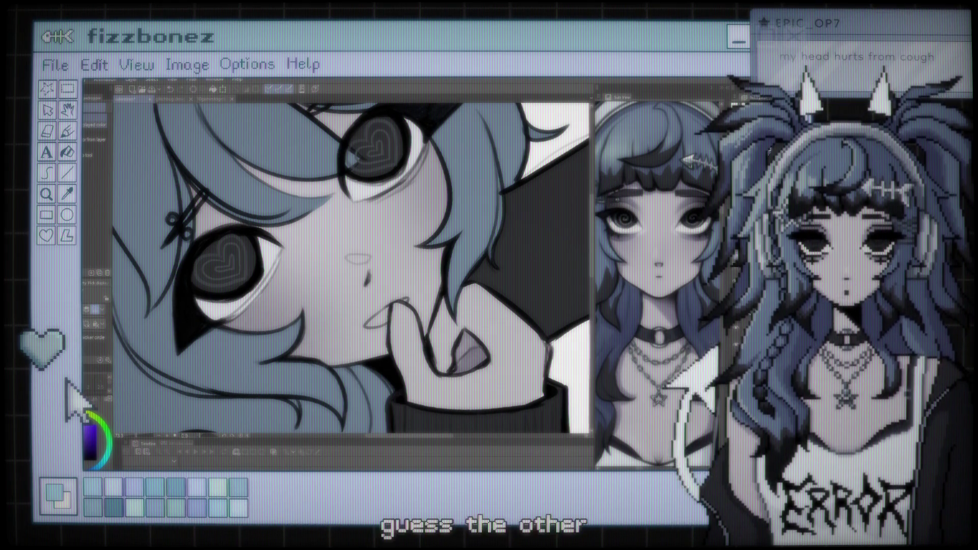
# - Paint a dark stroke on the cheek below the eye and dark marks along the upper eye's edge
pyautogui.press('b')
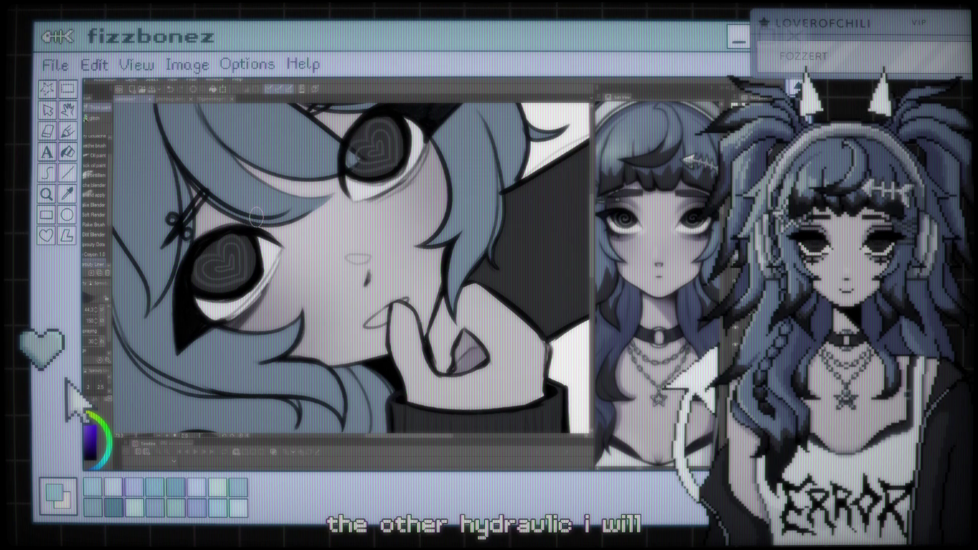
pyautogui.scroll(-2, 255, 218)
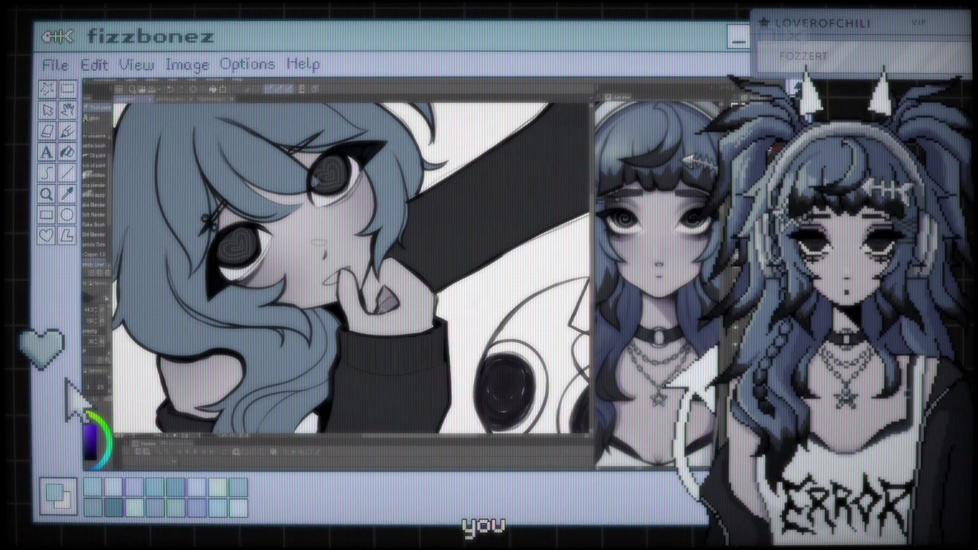
pyautogui.scroll(1, 329, 171)
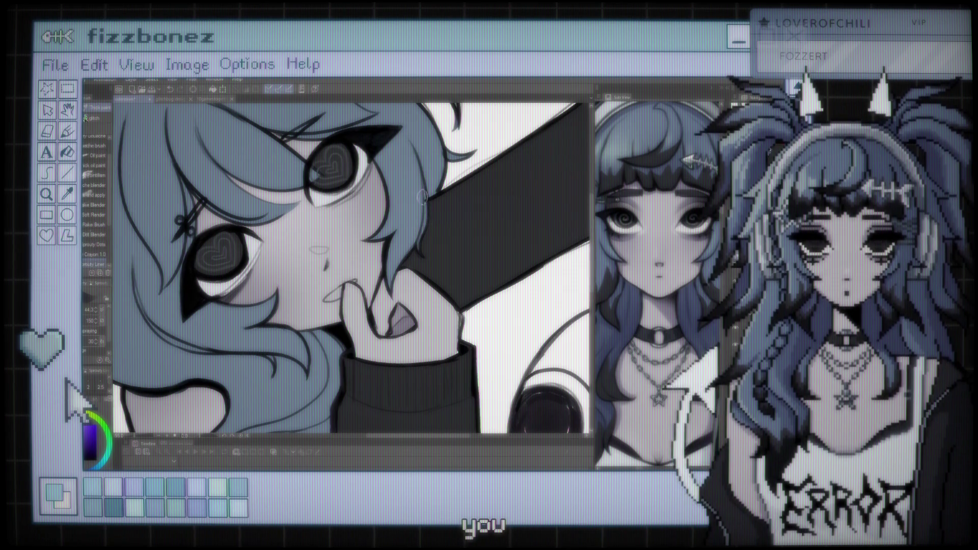
pyautogui.moveTo(355, 204); pyautogui.dragTo(335, 218)
pyautogui.moveTo(360, 159); pyautogui.dragTo(350, 198)
pyautogui.moveTo(362, 147); pyautogui.dragTo(359, 198)
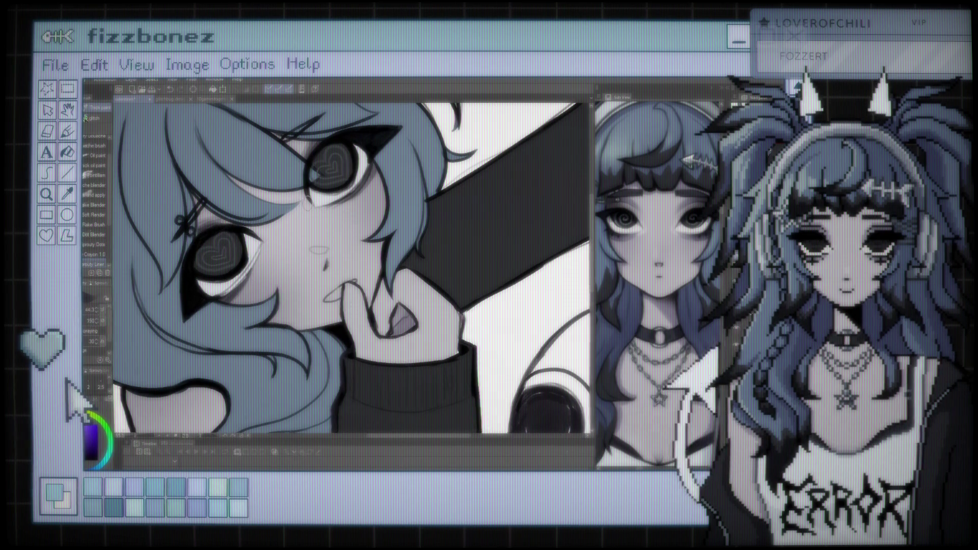
pyautogui.scroll(-5, 352, 270)
pyautogui.scroll(1, 352, 270)
pyautogui.scroll(2, 351, 270)
pyautogui.scroll(3, 331, 228)
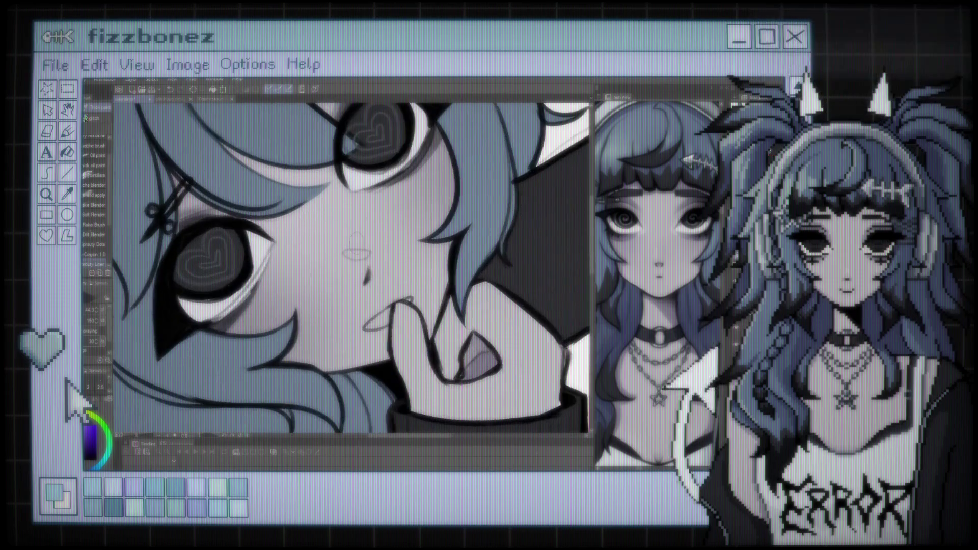
pyautogui.scroll(1, 356, 238)
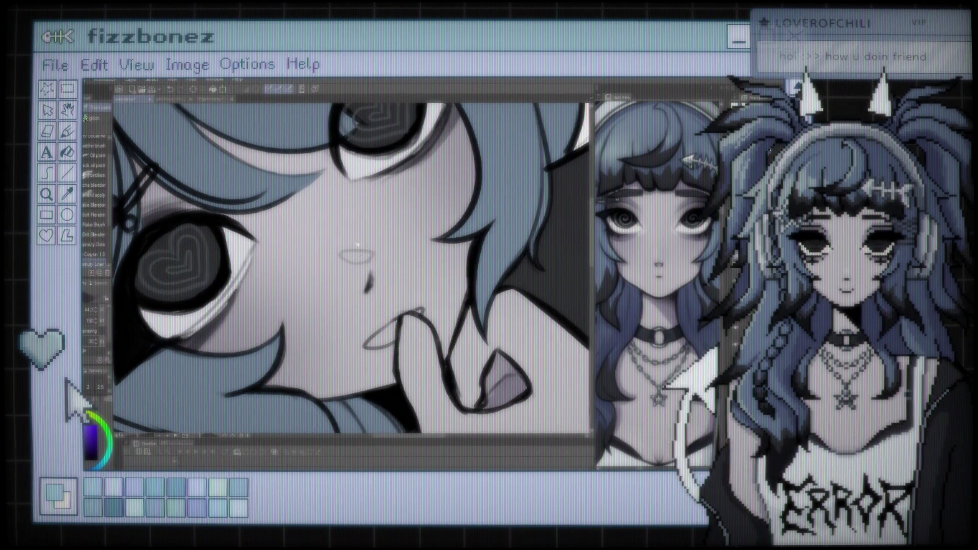
# - Center the nose area and sample colours twice, returning to the brush each time
pyautogui.moveTo(358, 243); pyautogui.dragTo(396, 265)
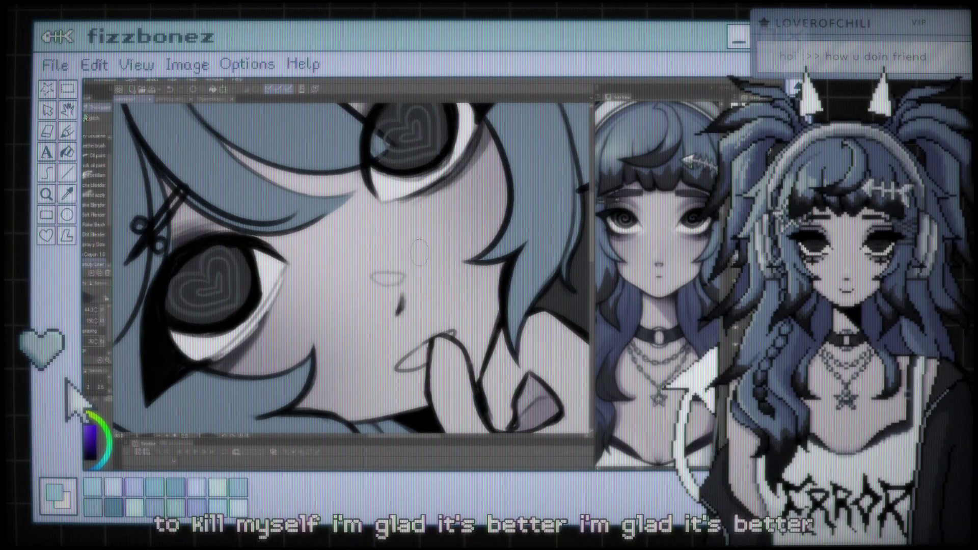
pyautogui.scroll(-5, 412, 253)
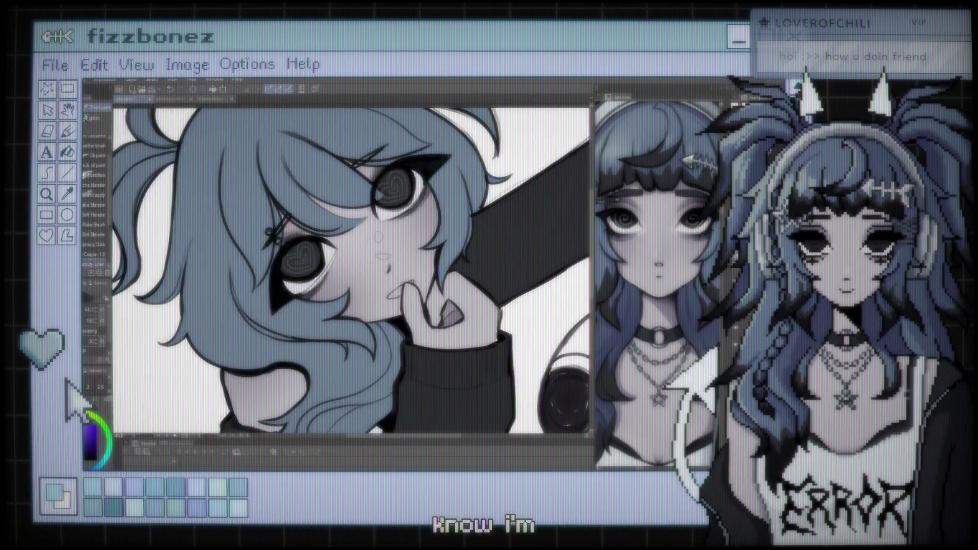
pyautogui.scroll(-2, 378, 236)
pyautogui.scroll(4, 378, 236)
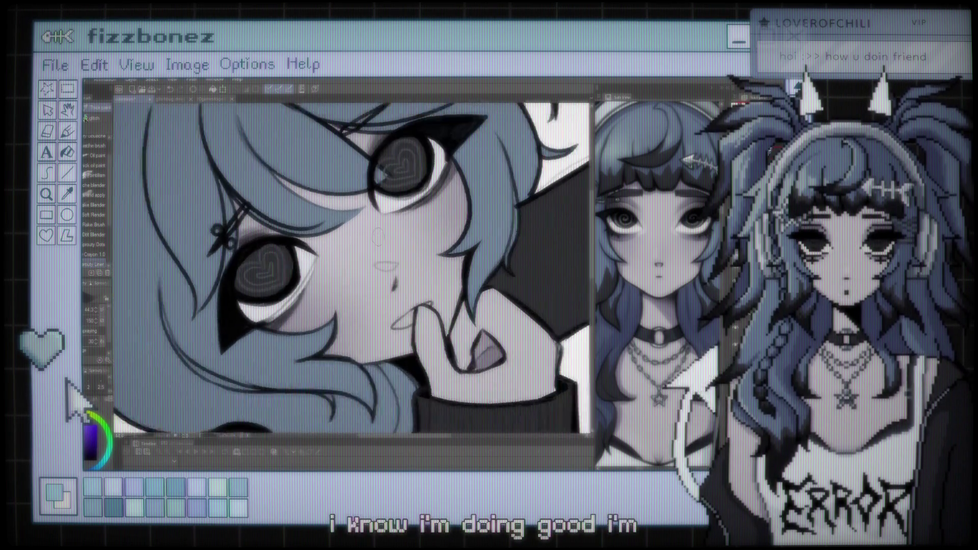
pyautogui.scroll(3, 378, 236)
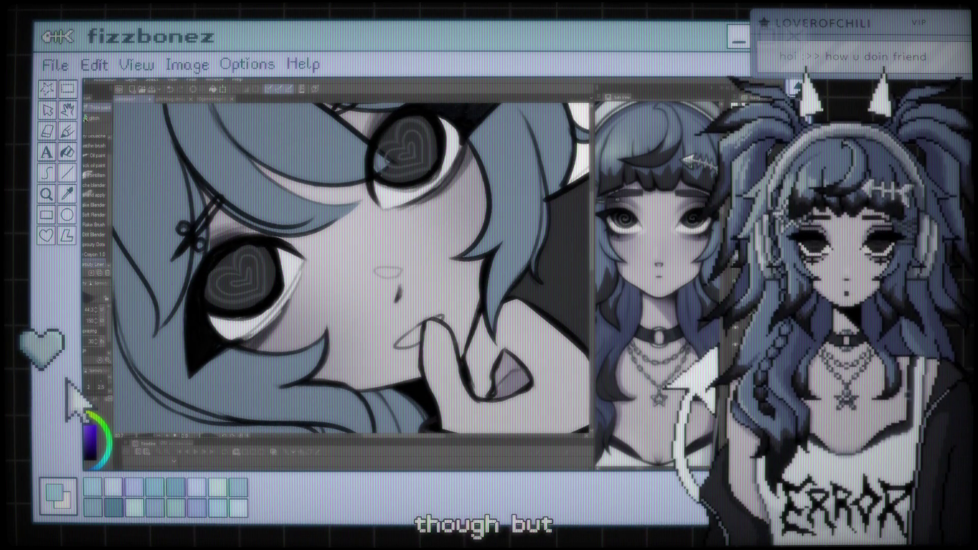
pyautogui.press('i')
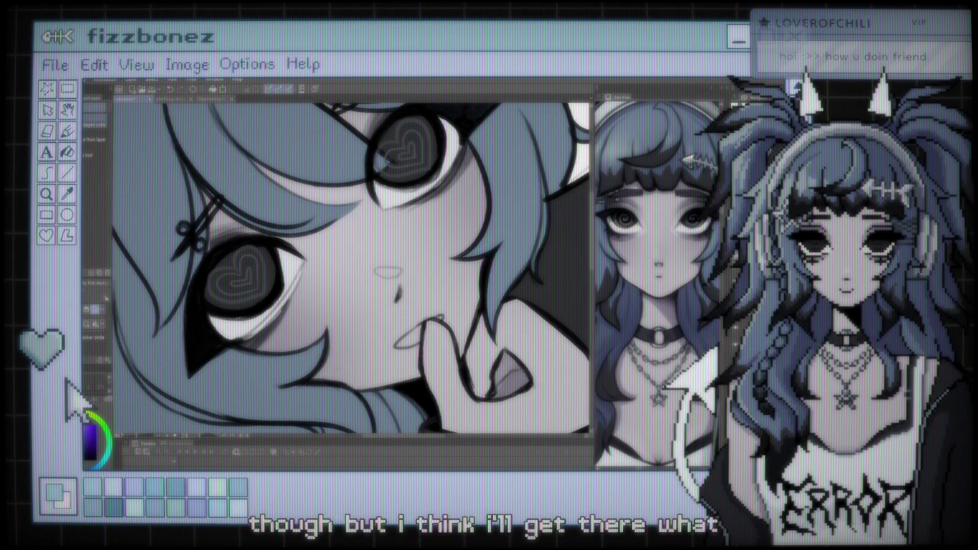
pyautogui.press('b')
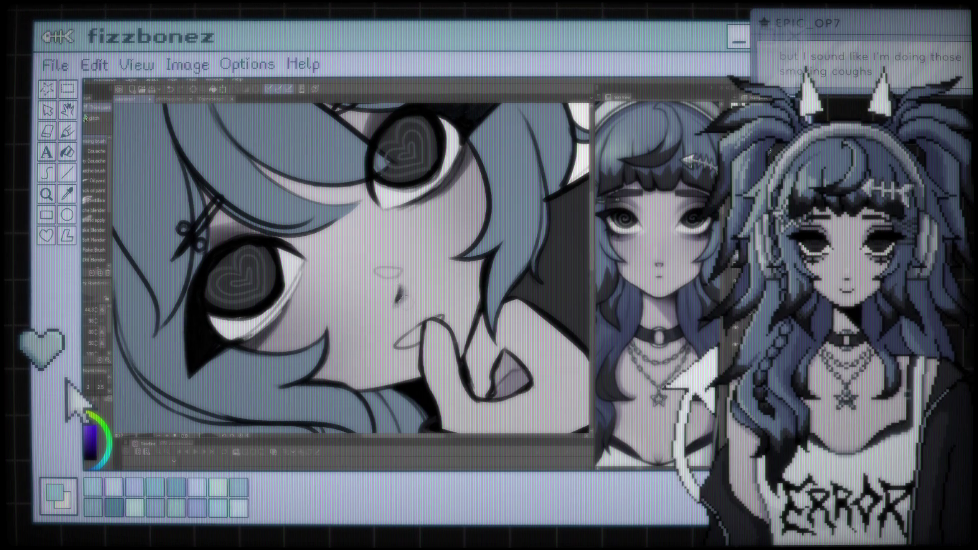
pyautogui.scroll(-2, 410, 272)
pyautogui.scroll(-2, 410, 271)
pyautogui.scroll(3, 413, 269)
pyautogui.scroll(2, 415, 268)
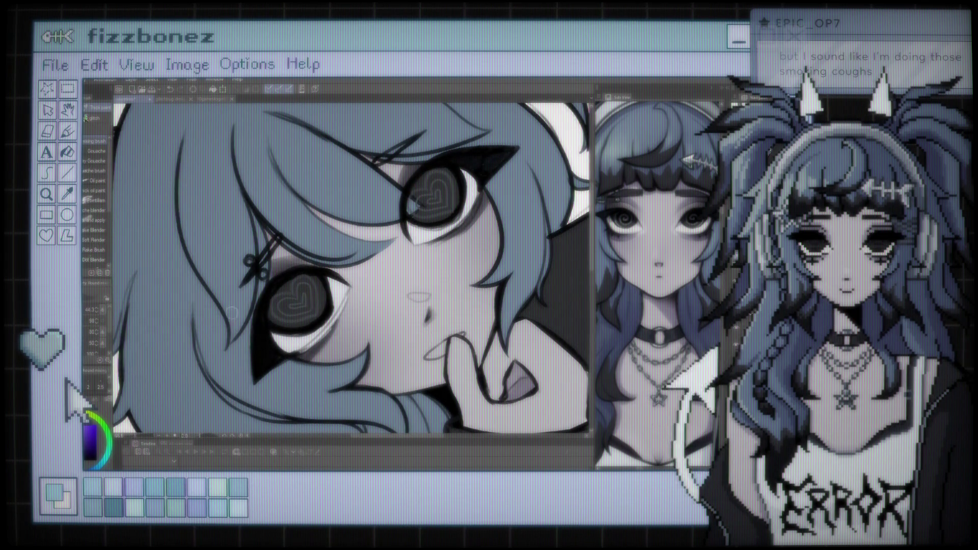
pyautogui.press('i')
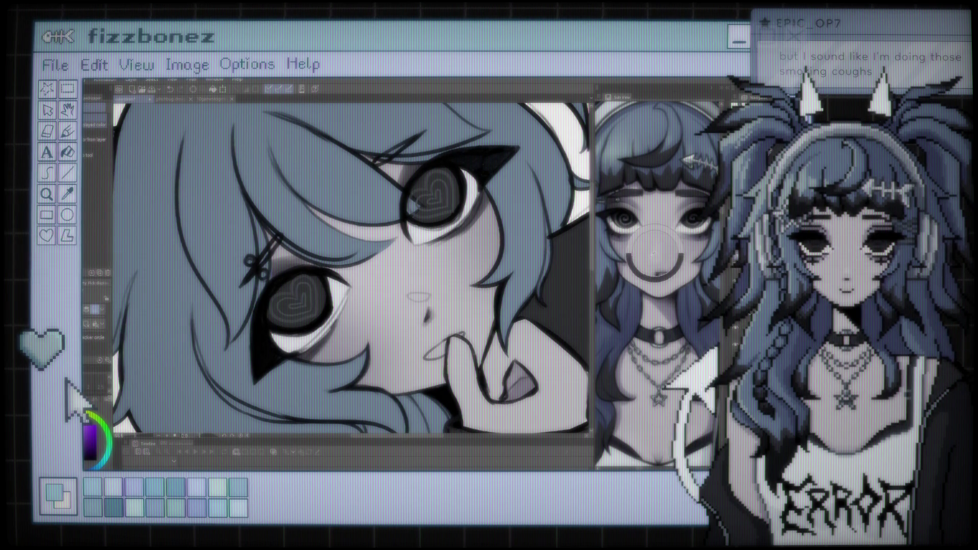
pyautogui.press('b')
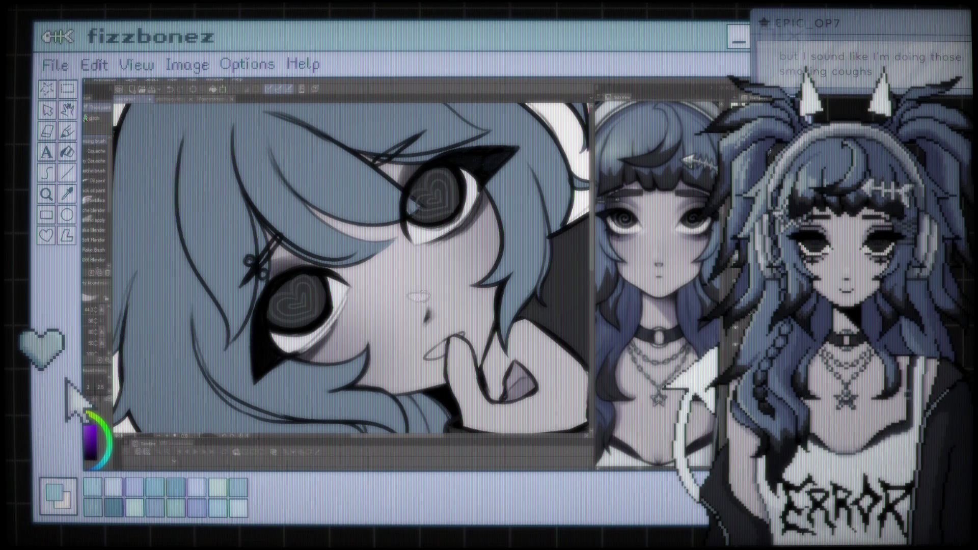
# - Zoom out over the full illustration and switch to the blending tools (J)
pyautogui.scroll(-2, 351, 269)
pyautogui.scroll(-2, 352, 269)
pyautogui.scroll(-1, 351, 269)
pyautogui.scroll(2, 351, 269)
pyautogui.scroll(2, 427, 275)
pyautogui.scroll(2, 428, 275)
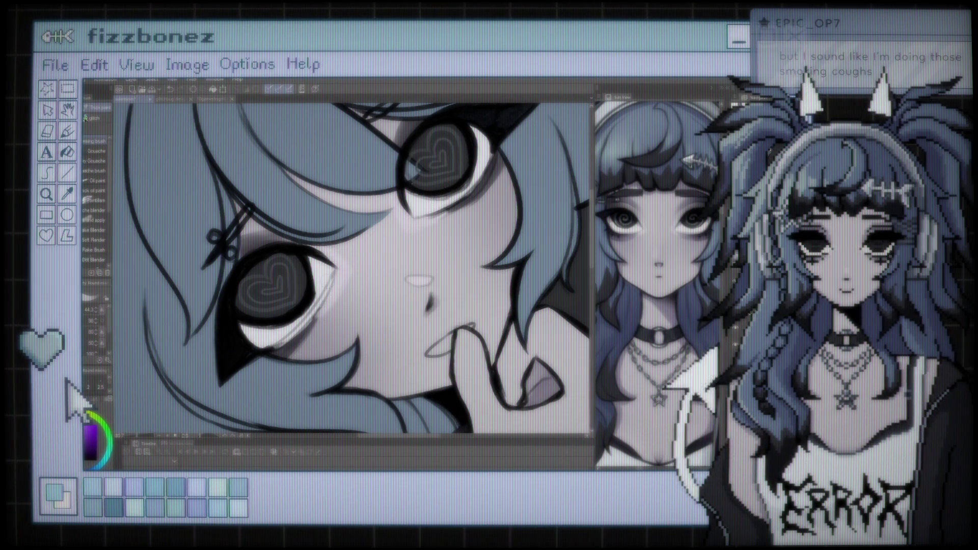
pyautogui.scroll(-3, 299, 362)
pyautogui.scroll(3, 282, 302)
pyautogui.scroll(2, 282, 303)
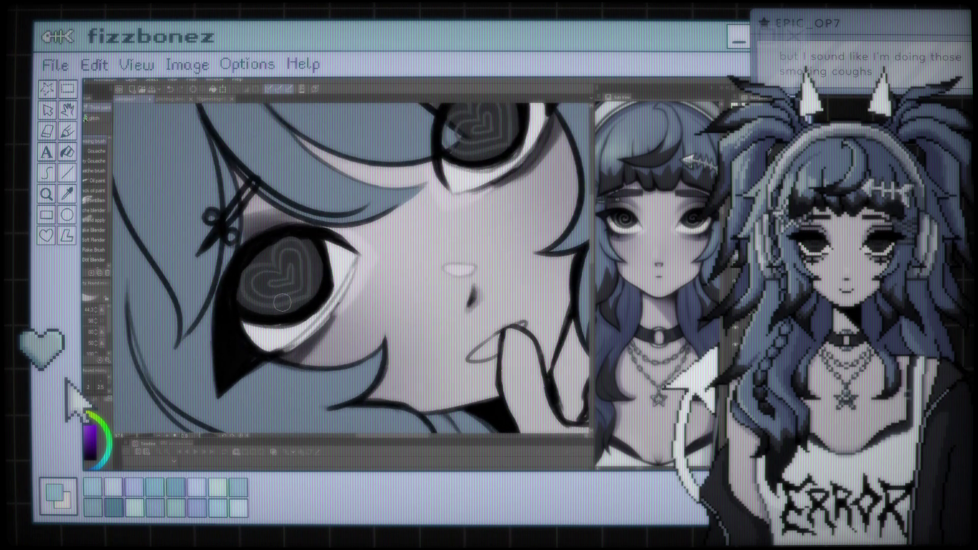
pyautogui.press('j')
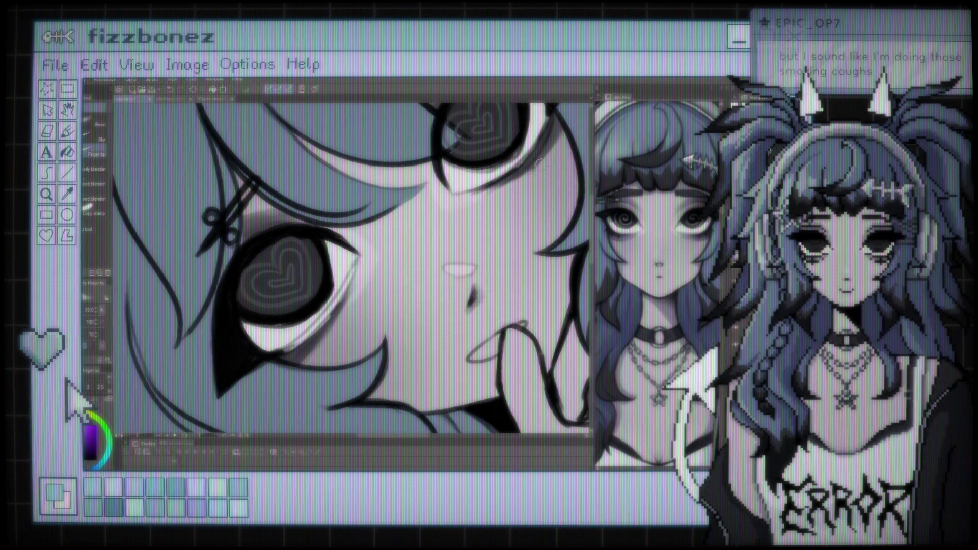
pyautogui.scroll(-5, 222, 280)
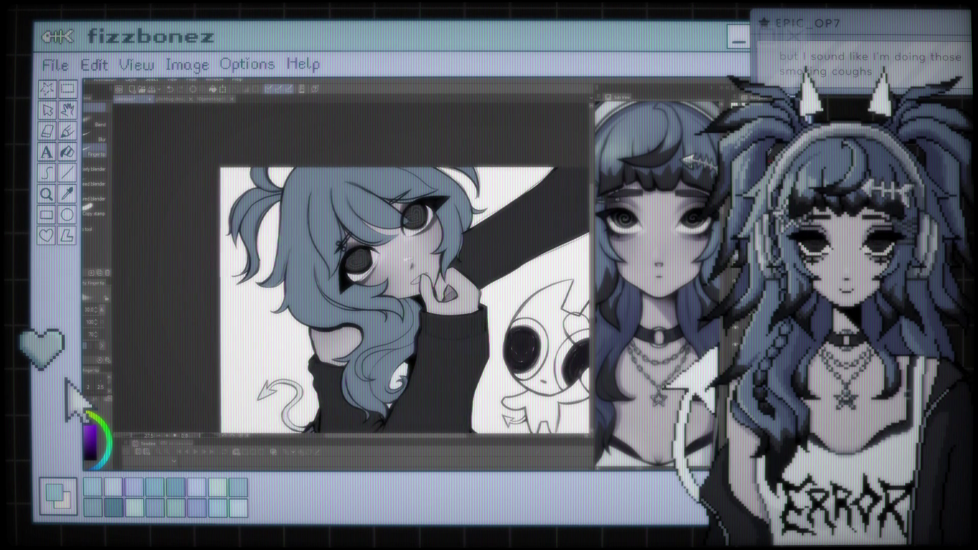
# - Zoom in on the heart-pupil eye and brush a dark stroke along its lower rim
pyautogui.scroll(2, 444, 278)
pyautogui.scroll(2, 444, 277)
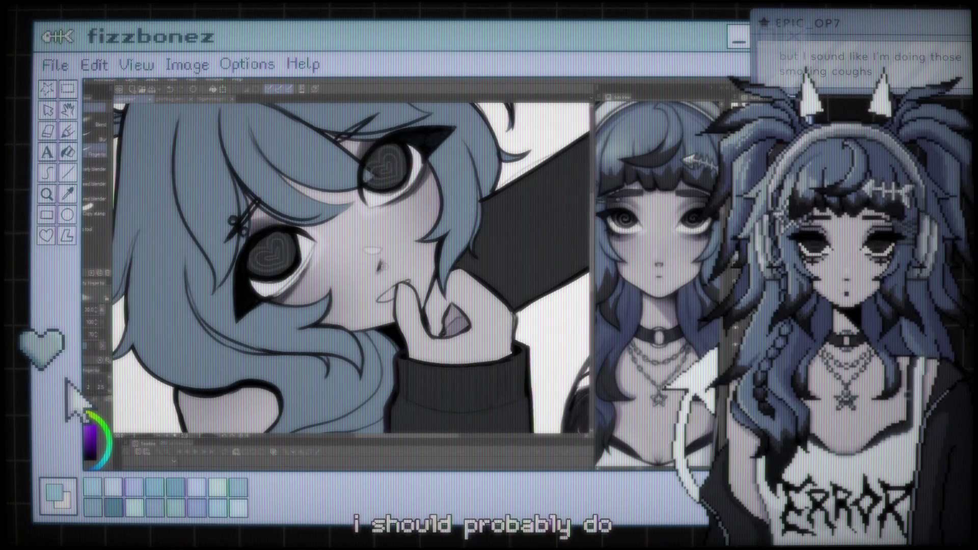
pyautogui.scroll(1, 352, 267)
pyautogui.scroll(2, 379, 267)
pyautogui.scroll(2, 366, 254)
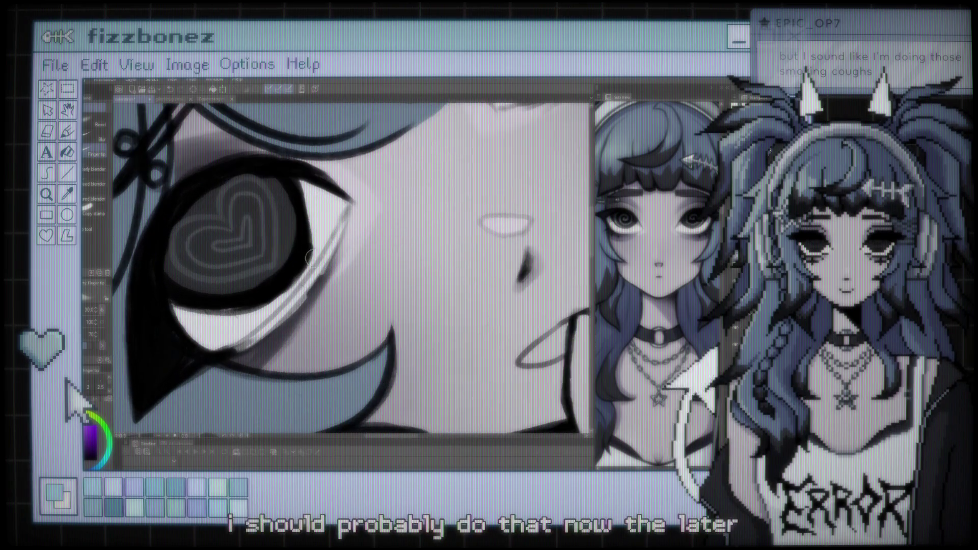
pyautogui.scroll(1, 357, 244)
pyautogui.scroll(2, 350, 238)
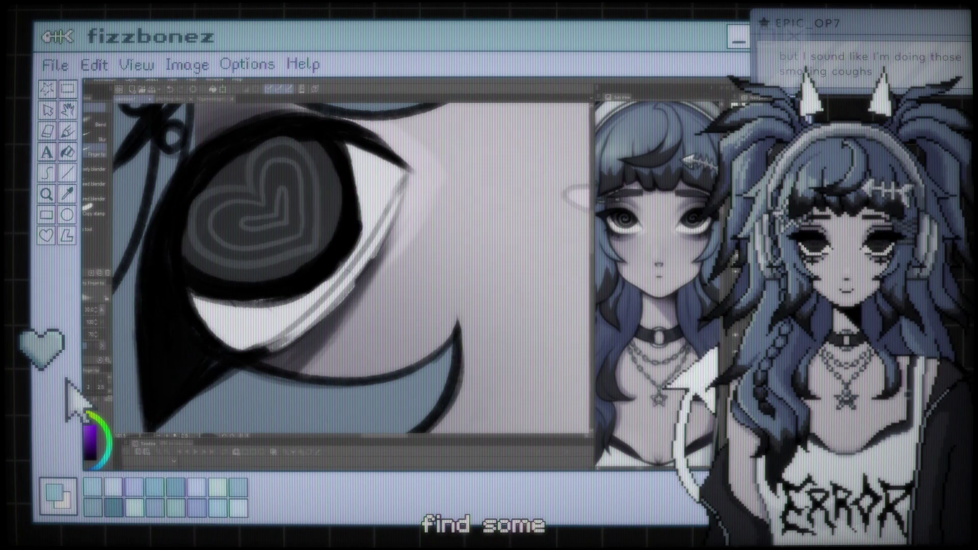
pyautogui.press('p')
pyautogui.press('b')
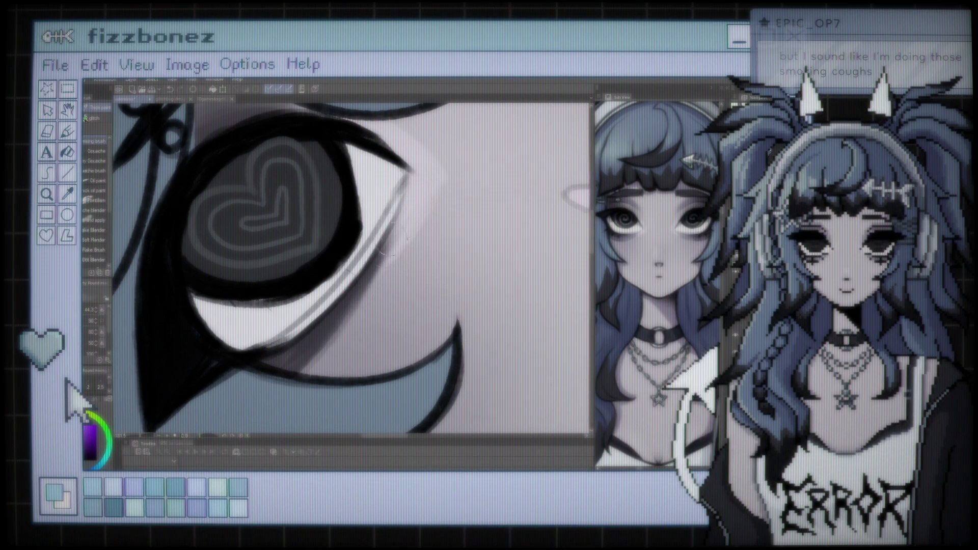
pyautogui.moveTo(258, 358)
pyautogui.mouseDown()
pyautogui.moveTo(359, 273)
pyautogui.moveTo(274, 355)
pyautogui.mouseUp()
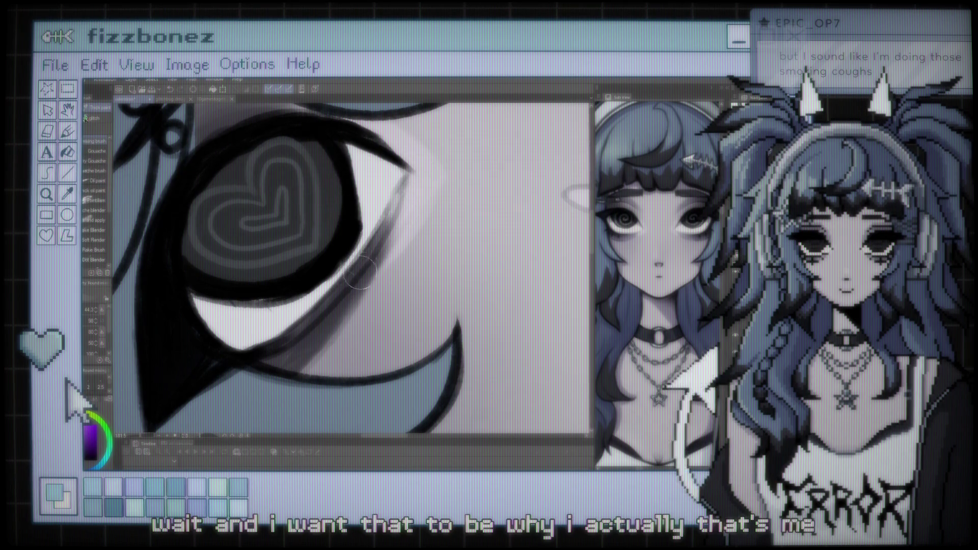
pyautogui.moveTo(347, 290)
pyautogui.mouseDown()
pyautogui.moveTo(224, 392)
pyautogui.moveTo(238, 411)
pyautogui.mouseUp()
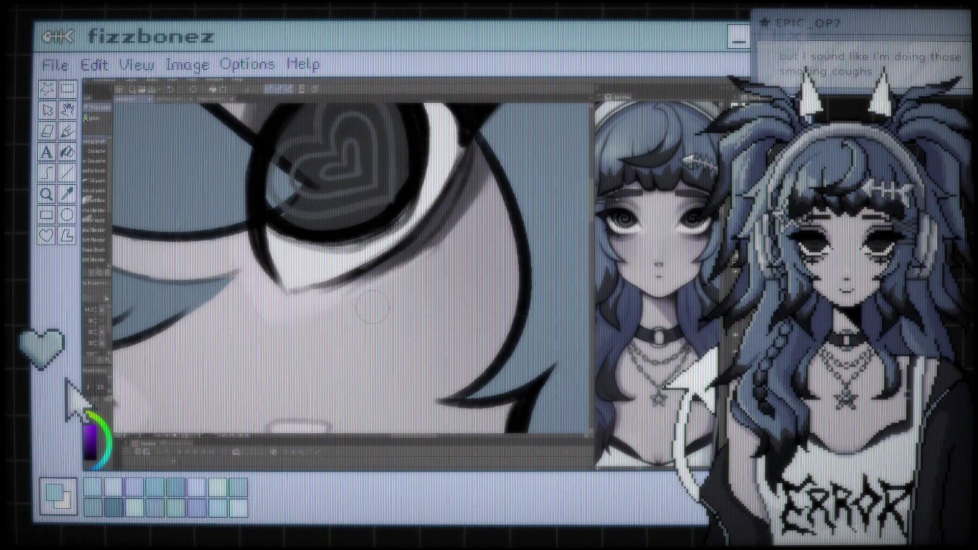
# - Rotate the view, eyedrop a nearby colour, and brush over the nose highlight to soften it
pyautogui.scroll(-8, 372, 306)
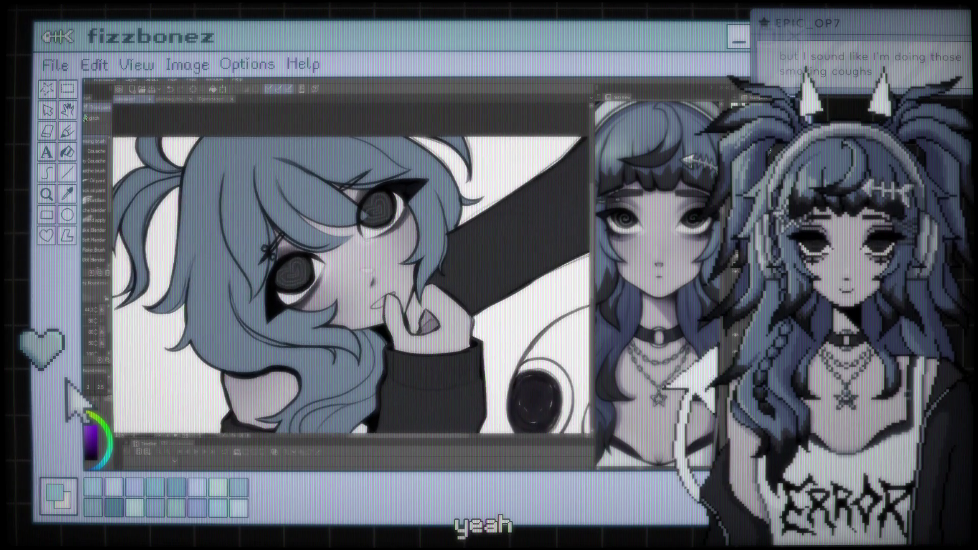
pyautogui.scroll(-2, 322, 244)
pyautogui.scroll(2, 322, 245)
pyautogui.scroll(3, 322, 245)
pyautogui.scroll(3, 322, 244)
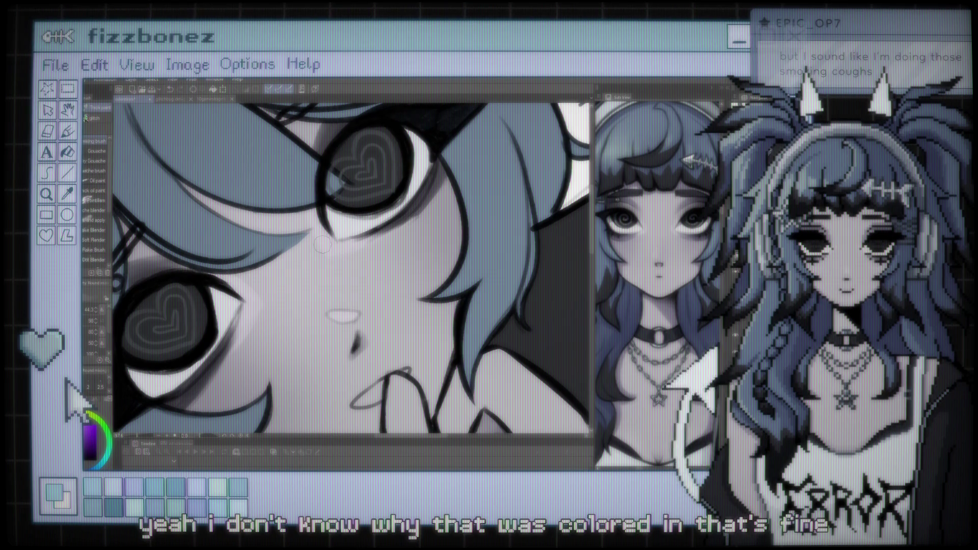
pyautogui.moveTo(322, 244); pyautogui.dragTo(353, 240)
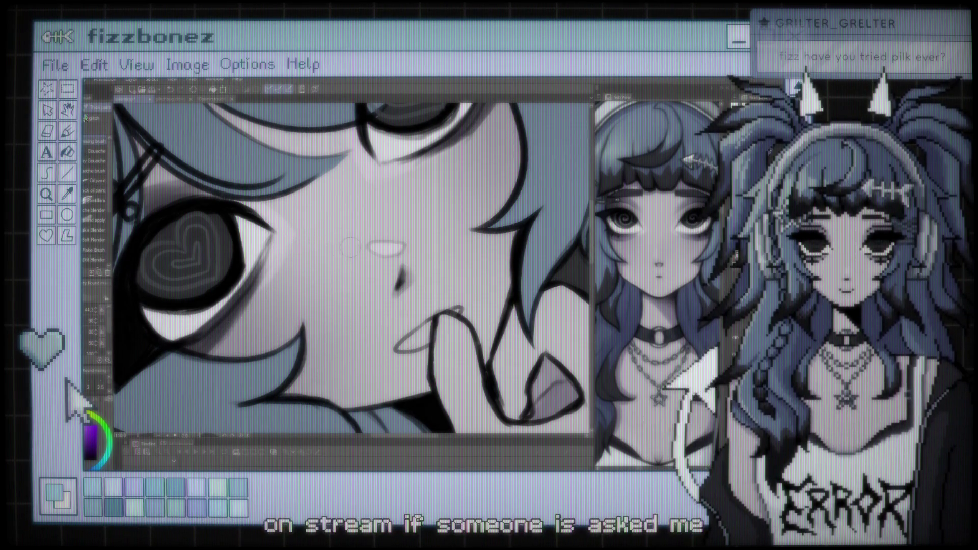
pyautogui.press('i')
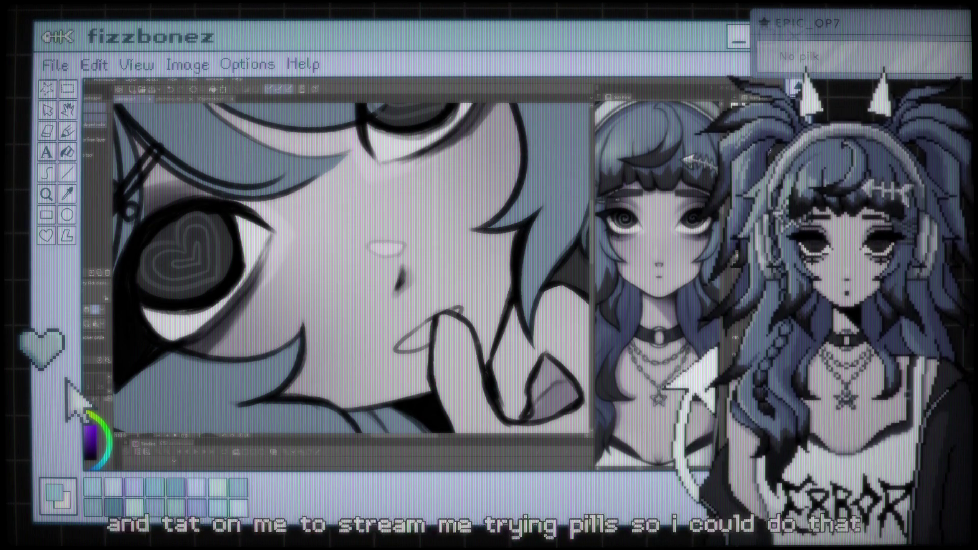
pyautogui.press('b')
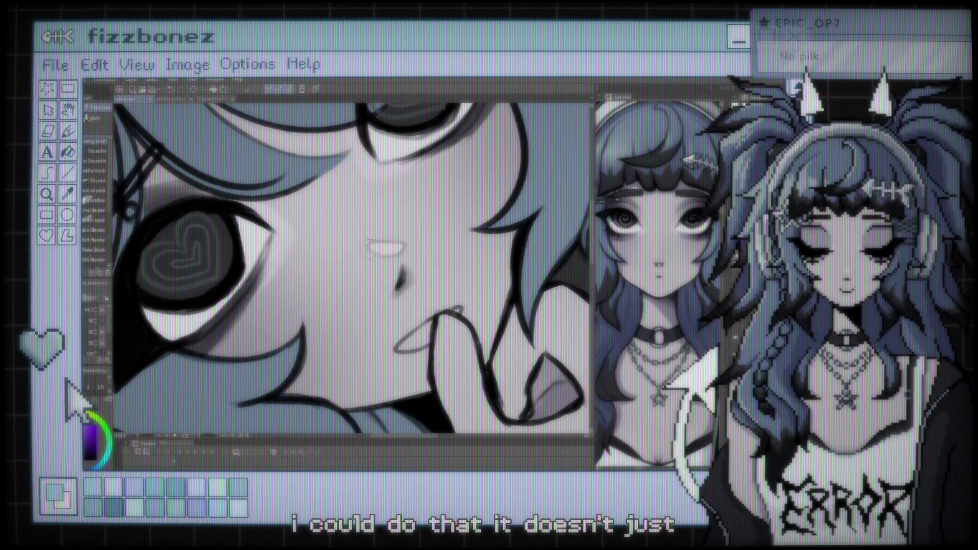
pyautogui.moveTo(400, 248); pyautogui.dragTo(367, 243)
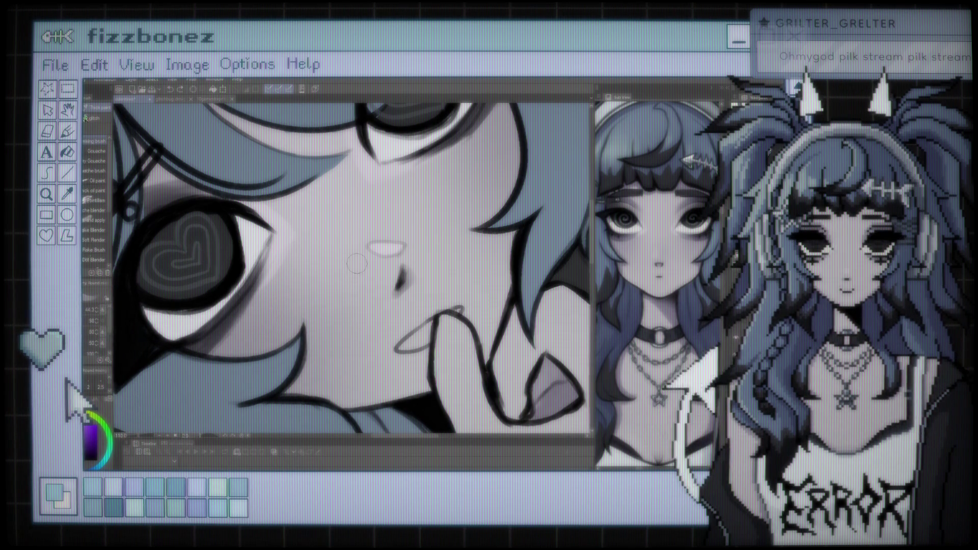
pyautogui.scroll(-2, 357, 263)
pyautogui.scroll(-2, 357, 263)
pyautogui.scroll(-2, 357, 263)
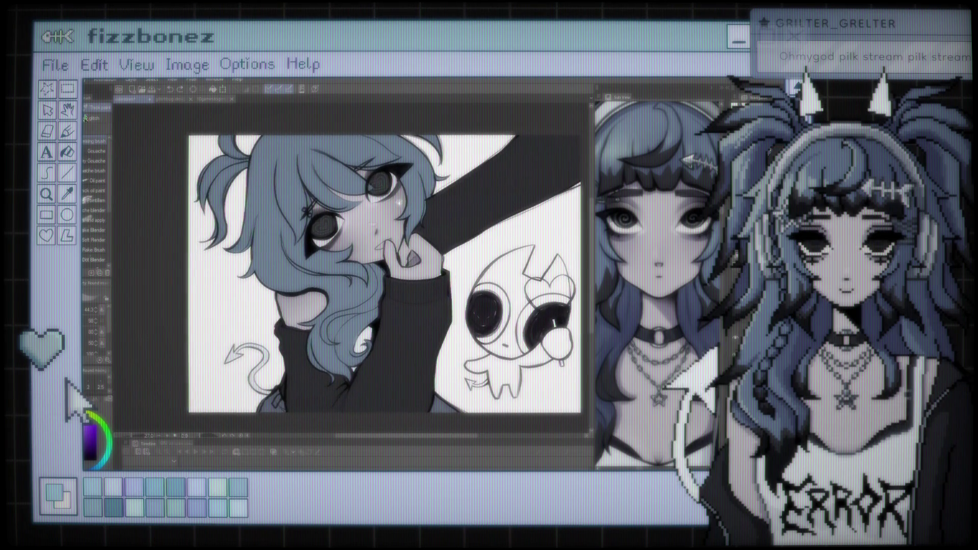
pyautogui.scroll(2, 357, 270)
pyautogui.scroll(2, 359, 223)
pyautogui.scroll(1, 359, 222)
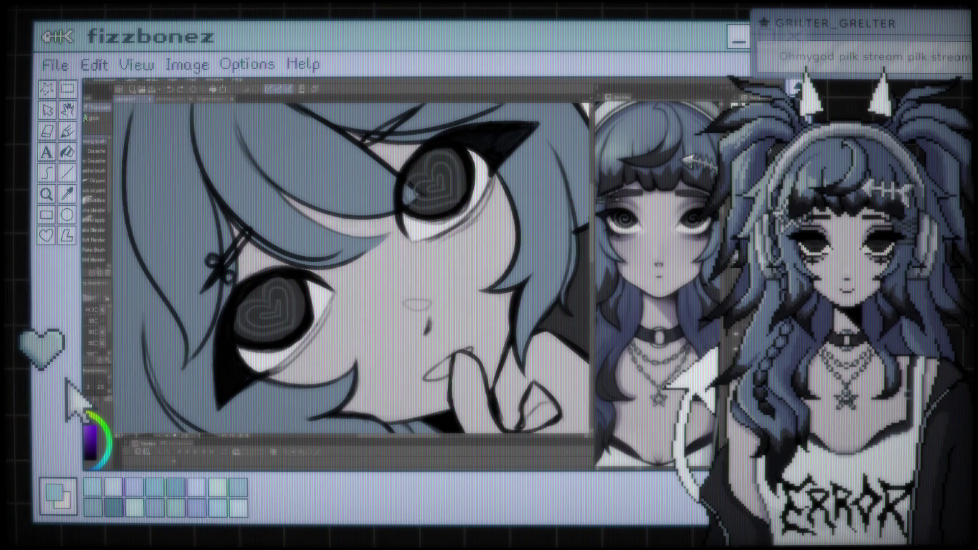
pyautogui.moveTo(396, 288); pyautogui.dragTo(395, 286)
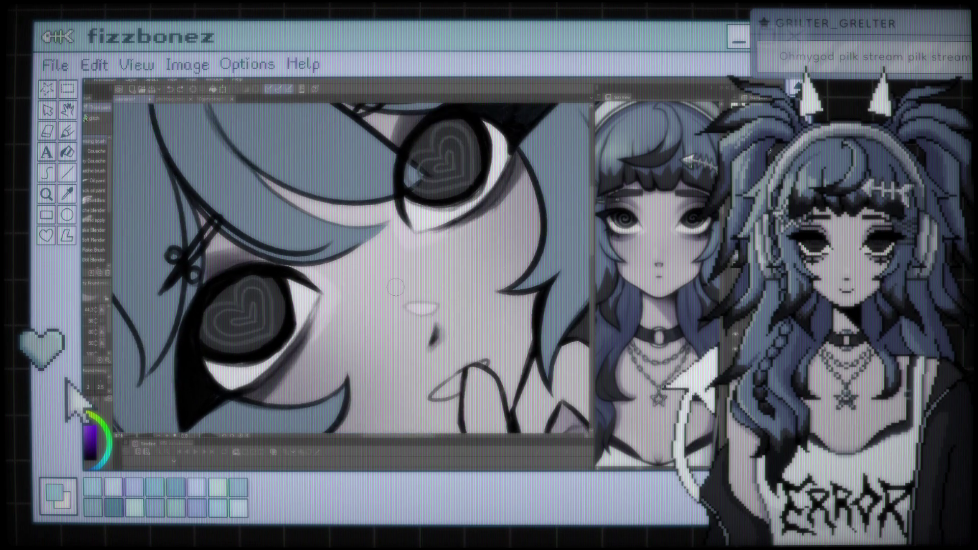
pyautogui.press('i')
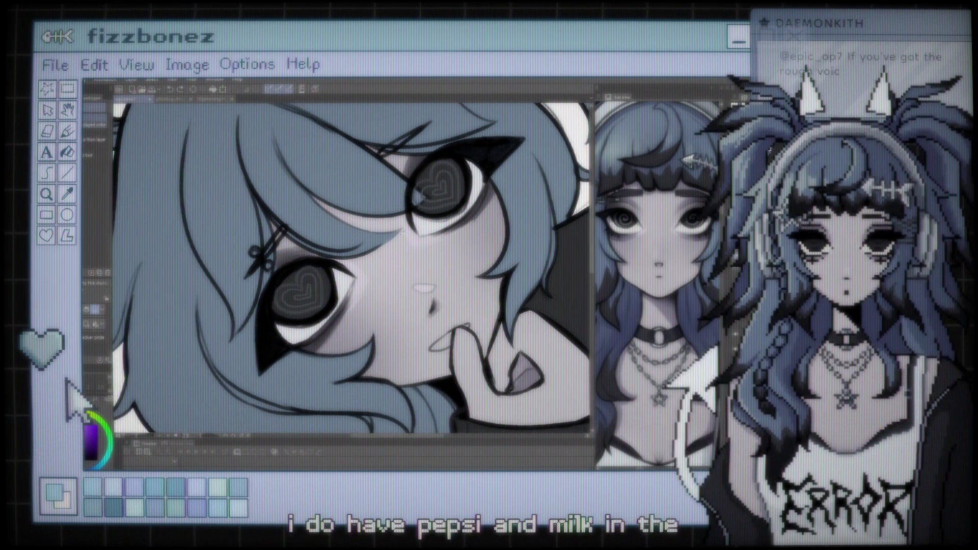
pyautogui.scroll(1, 362, 269)
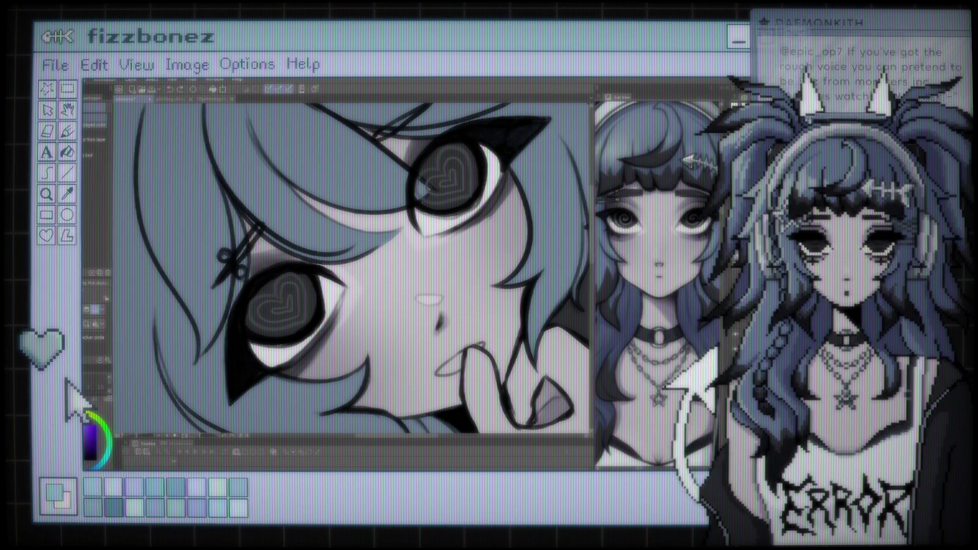
pyautogui.press('p')
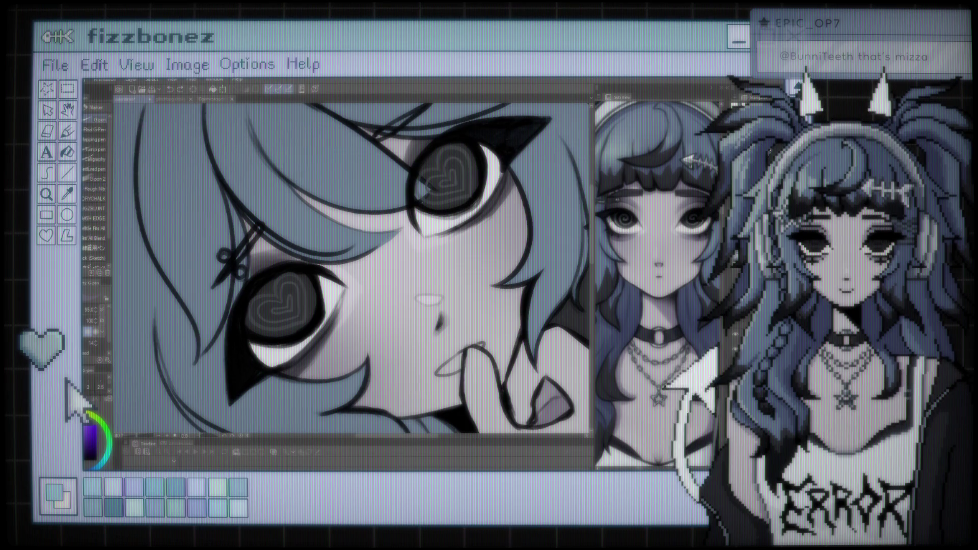
pyautogui.press('b')
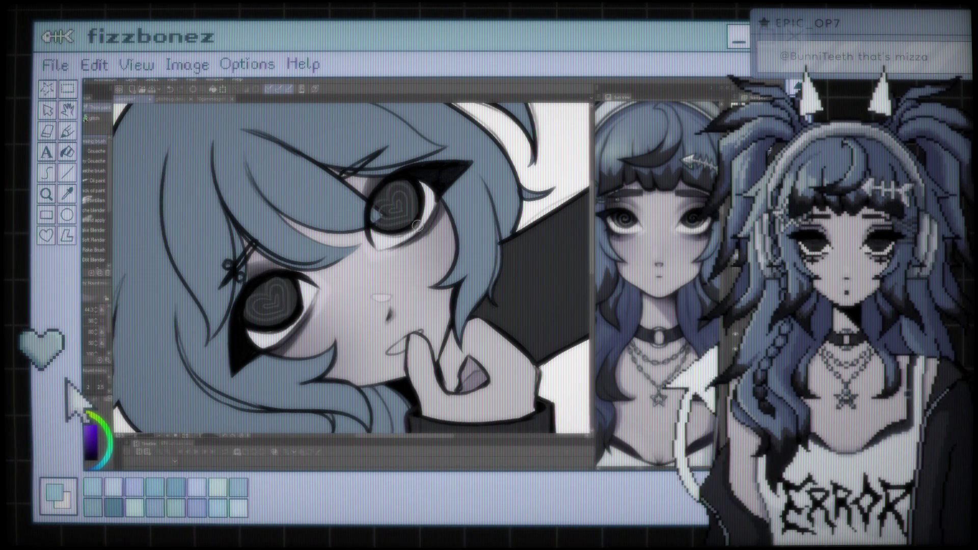
pyautogui.scroll(-1, 367, 215)
pyautogui.scroll(-1, 369, 213)
pyautogui.scroll(-1, 374, 209)
pyautogui.scroll(-1, 377, 208)
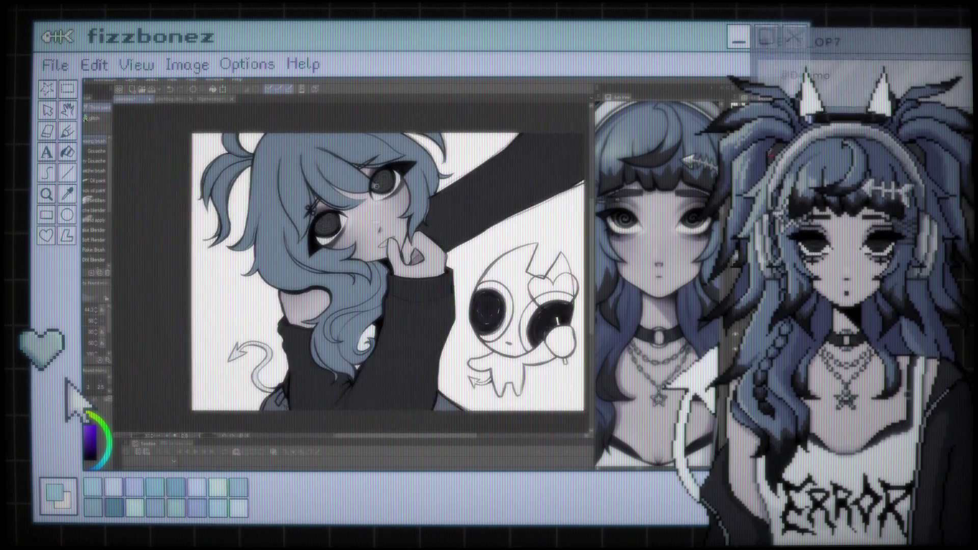
pyautogui.scroll(2, 377, 209)
pyautogui.scroll(1, 377, 208)
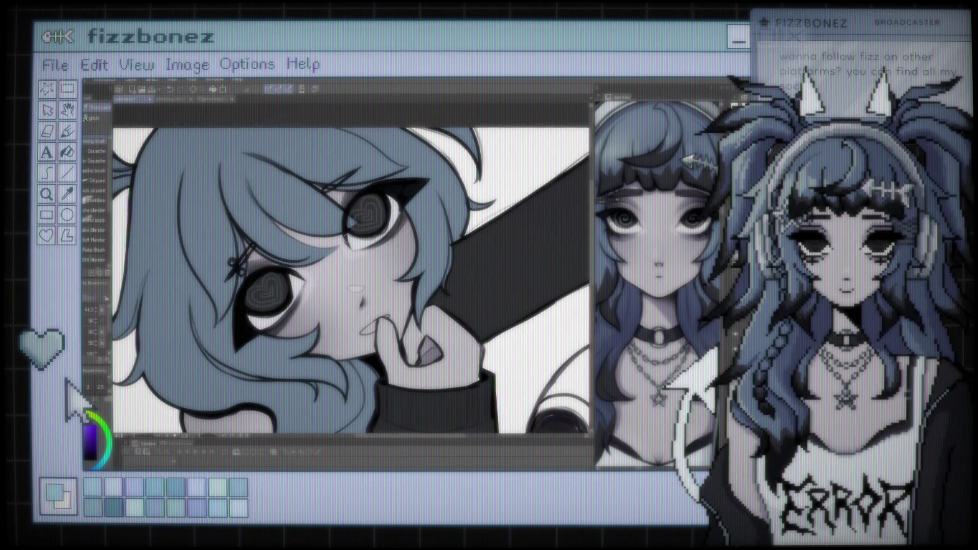
pyautogui.moveTo(367, 239)
pyautogui.mouseDown()
pyautogui.moveTo(377, 305)
pyautogui.moveTo(365, 291)
pyautogui.mouseUp()
pyautogui.hotkey('ctrl', 'z')
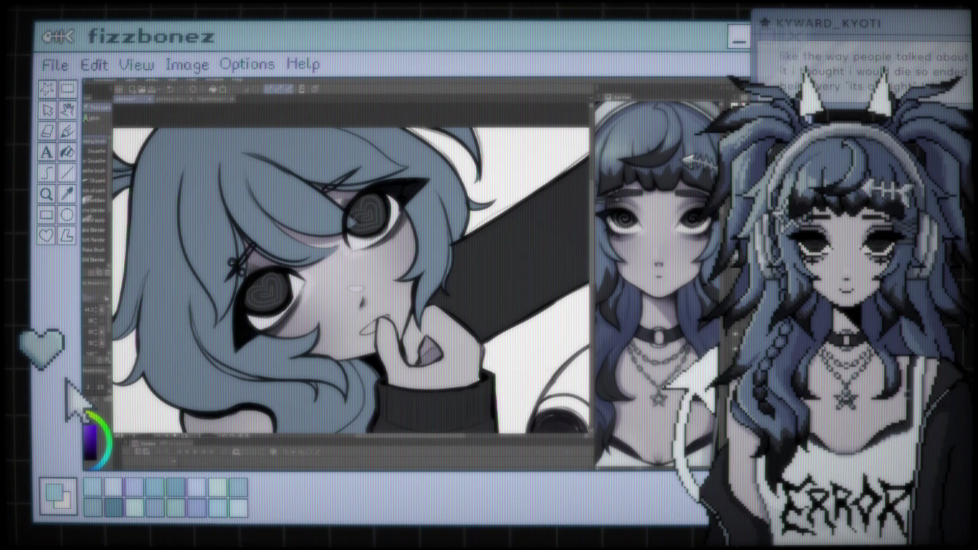
pyautogui.scroll(-3, 357, 220)
pyautogui.scroll(3, 371, 209)
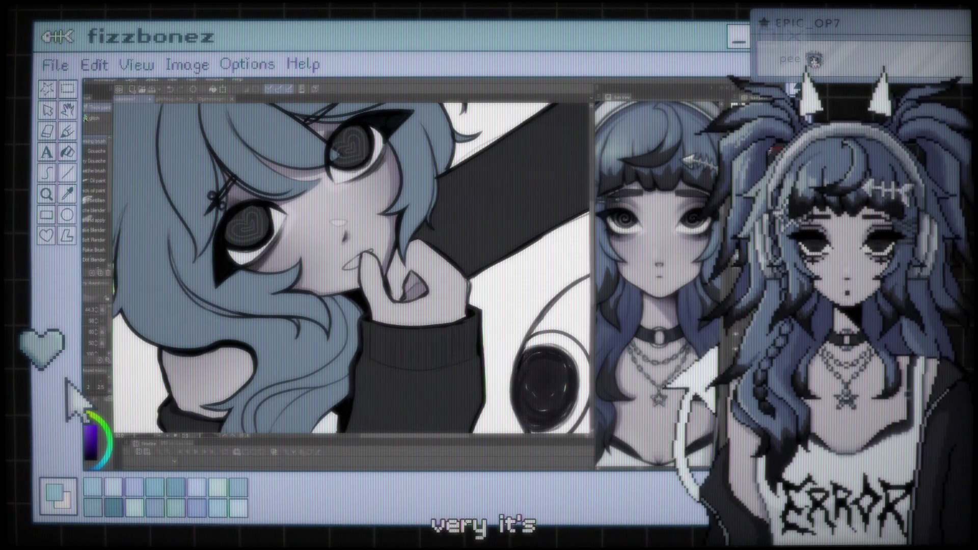
# - Fit the illustration to the window, then zoom and tilt the view toward the girl's face
pyautogui.hotkey('ctrl', '0')
pyautogui.scroll(2, 375, 243)
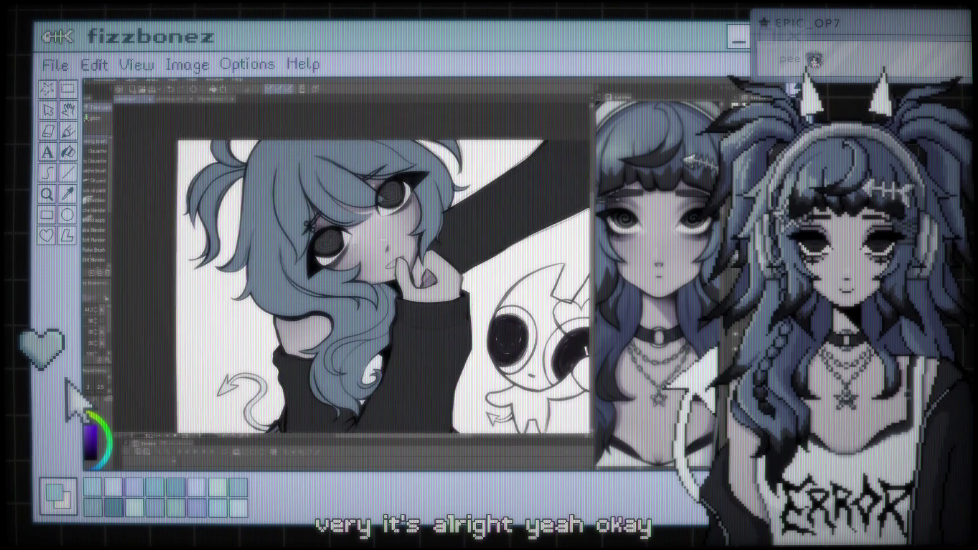
pyautogui.scroll(2, 376, 243)
pyautogui.scroll(1, 377, 243)
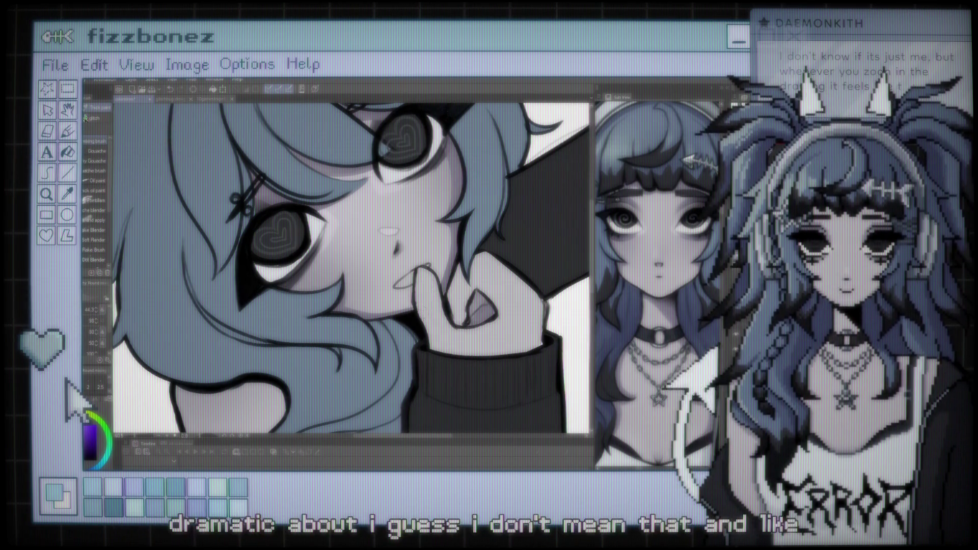
pyautogui.scroll(-2, 420, 297)
pyautogui.scroll(-2, 415, 301)
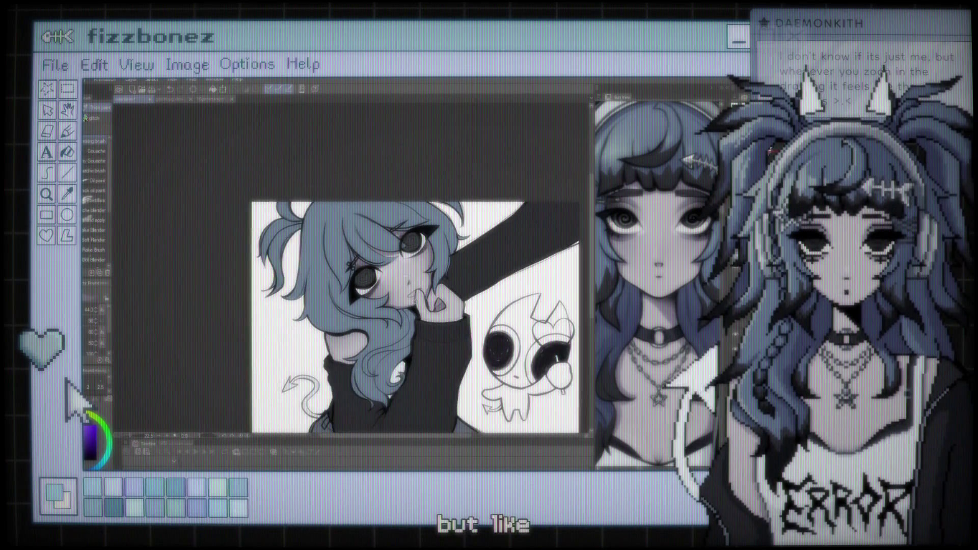
pyautogui.scroll(2, 400, 269)
pyautogui.scroll(2, 400, 269)
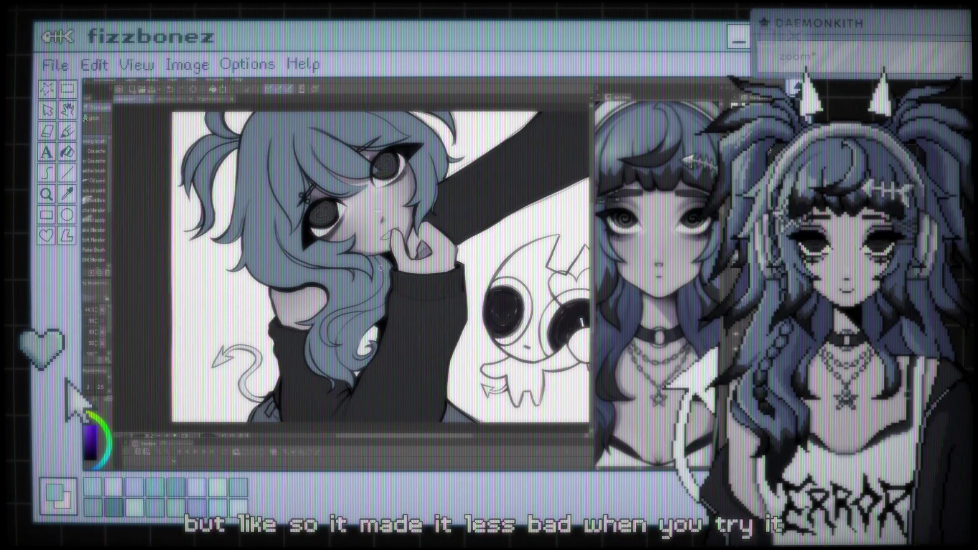
pyautogui.moveTo(378, 267); pyautogui.dragTo(445, 253)
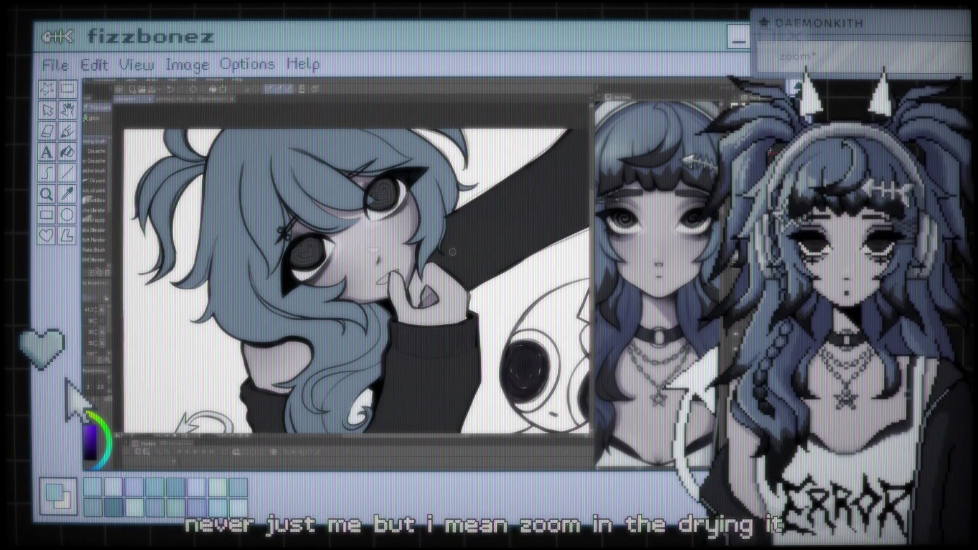
# - Zoom closer and frame the eyes under the bangs for shading the hair shadows
pyautogui.scroll(2, 323, 198)
pyautogui.scroll(2, 323, 199)
pyautogui.scroll(2, 323, 199)
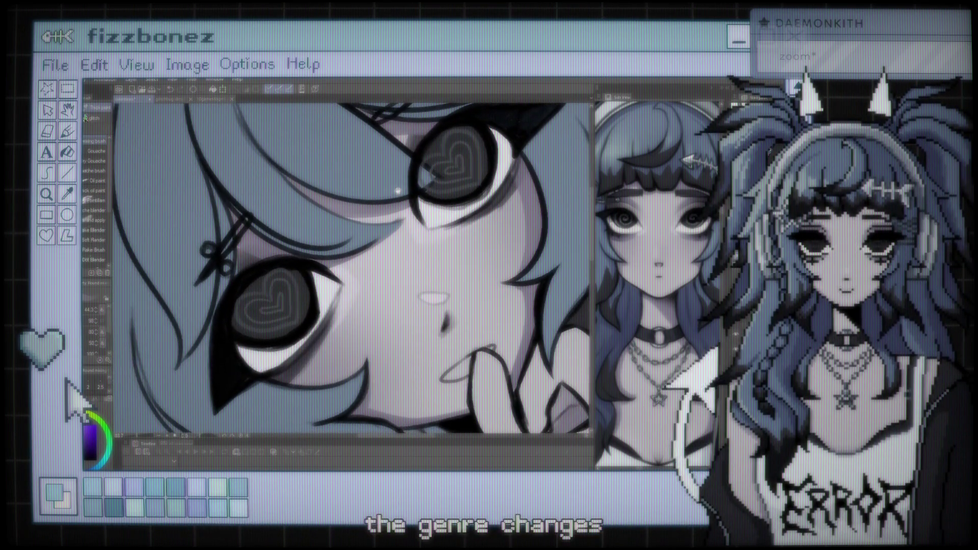
pyautogui.scroll(1, 404, 188)
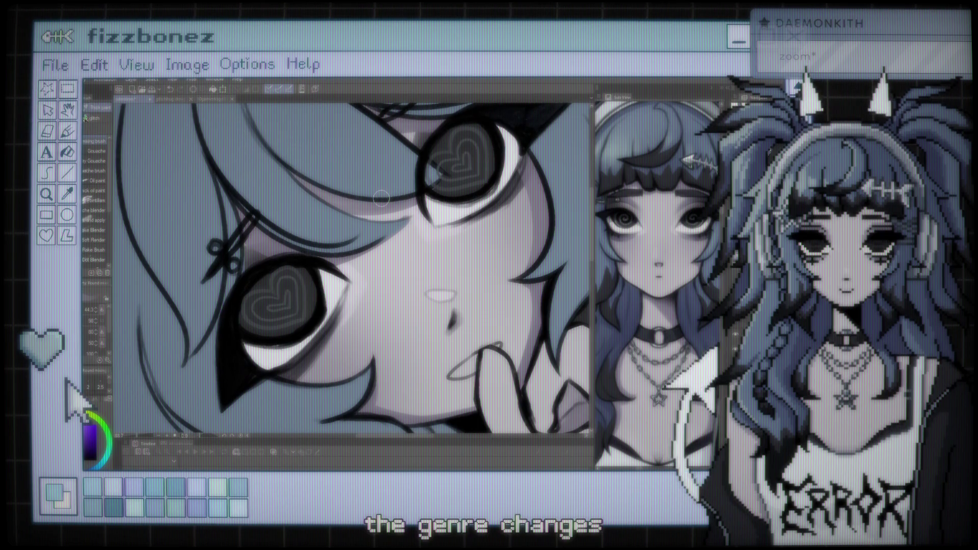
pyautogui.scroll(-1, 380, 229)
pyautogui.scroll(1, 379, 229)
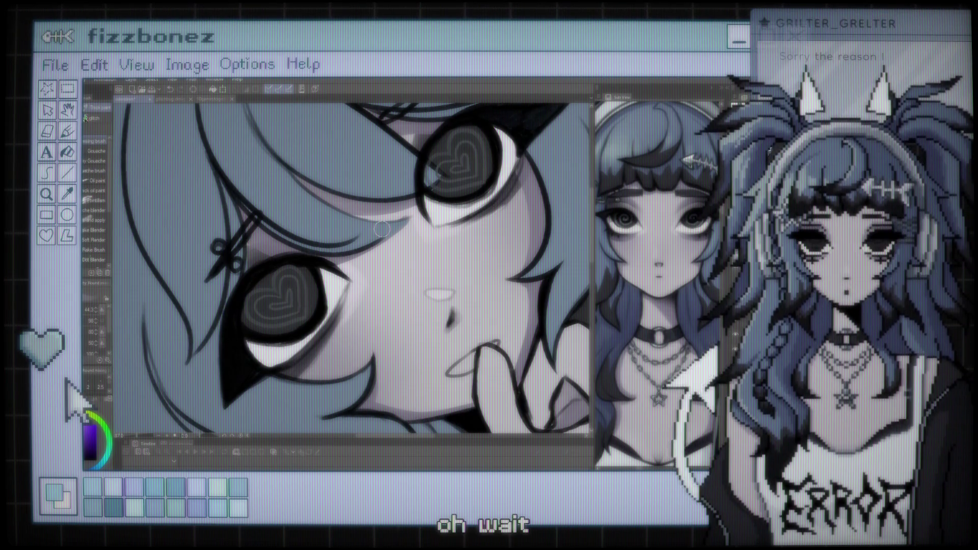
pyautogui.moveTo(380, 229); pyautogui.dragTo(372, 230)
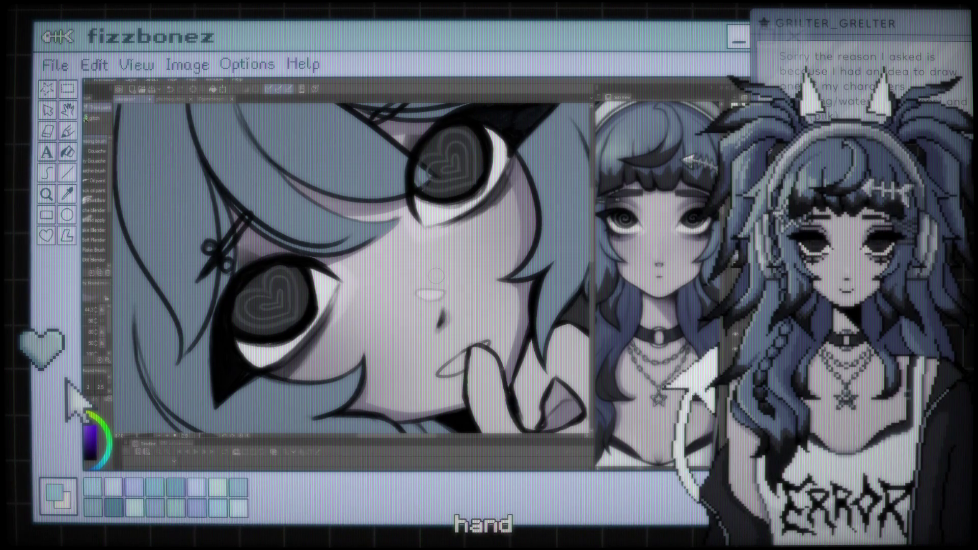
pyautogui.moveTo(436, 275); pyautogui.dragTo(432, 249)
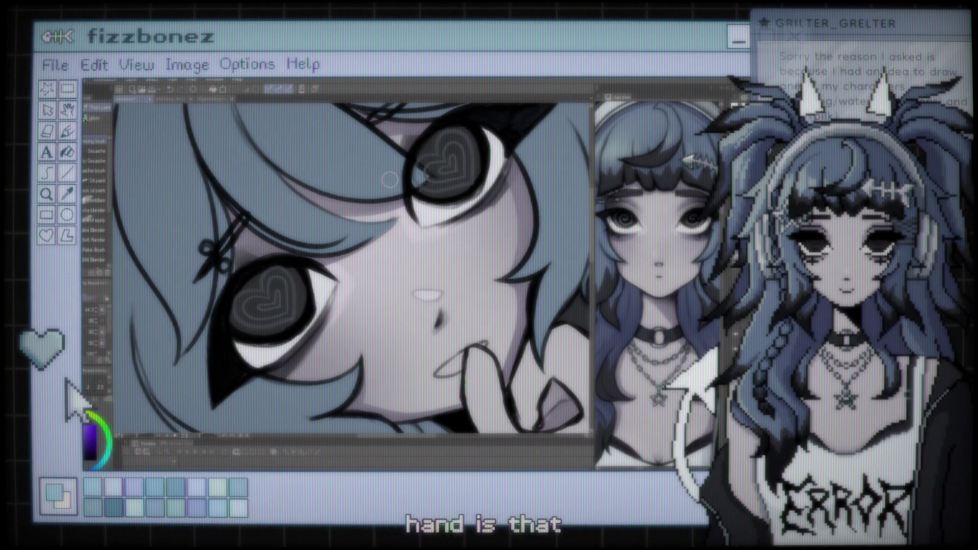
pyautogui.moveTo(414, 210); pyautogui.dragTo(400, 218)
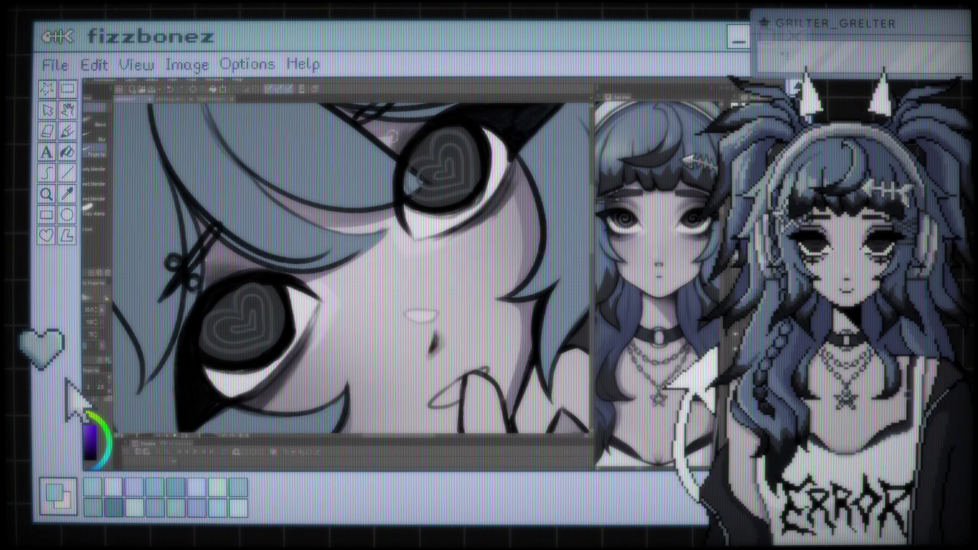
pyautogui.scroll(-2, 468, 112)
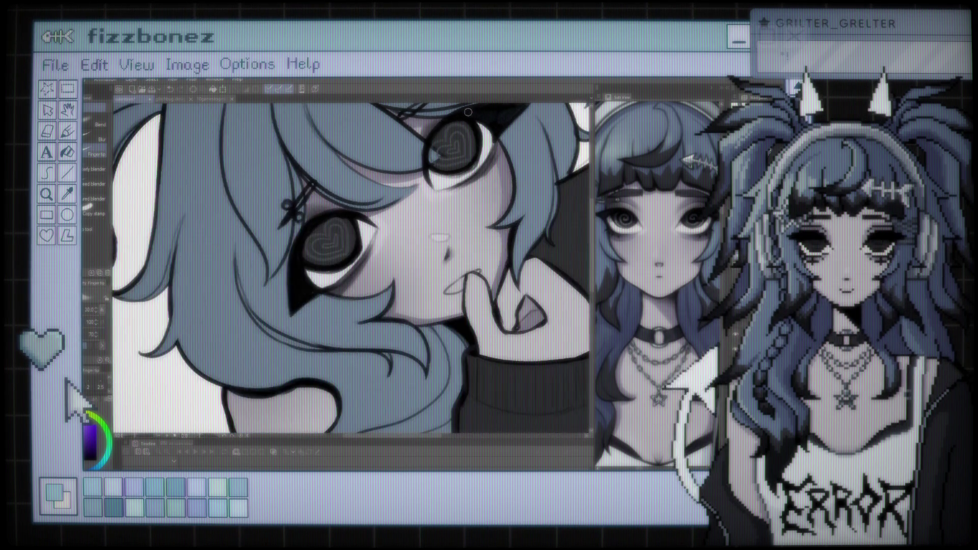
# - Review the whole piece, return to the face, and cycle the brush shortcut to the thick-paint and airbrush sets
pyautogui.scroll(-1, 467, 112)
pyautogui.scroll(-1, 467, 112)
pyautogui.scroll(-1, 467, 112)
pyautogui.scroll(1, 449, 235)
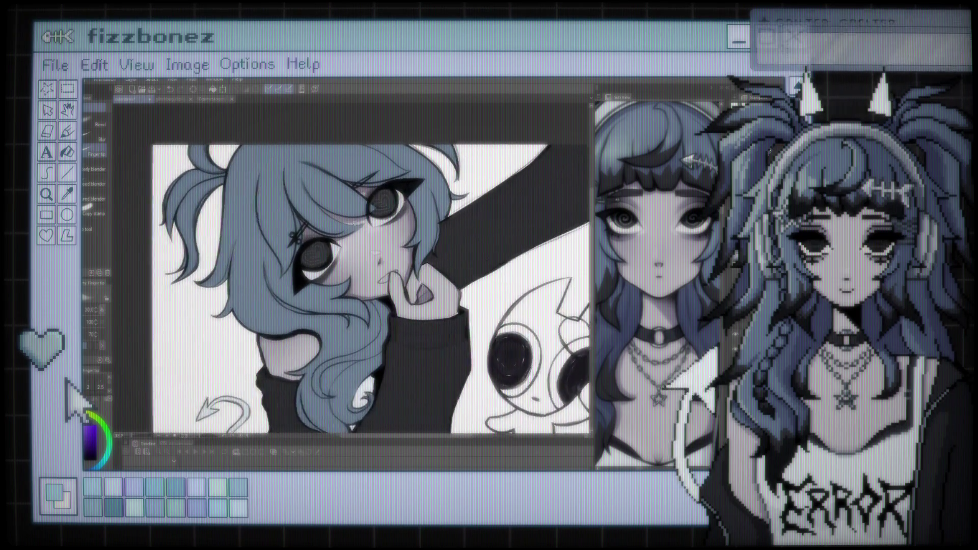
pyautogui.scroll(2, 449, 235)
pyautogui.scroll(1, 448, 235)
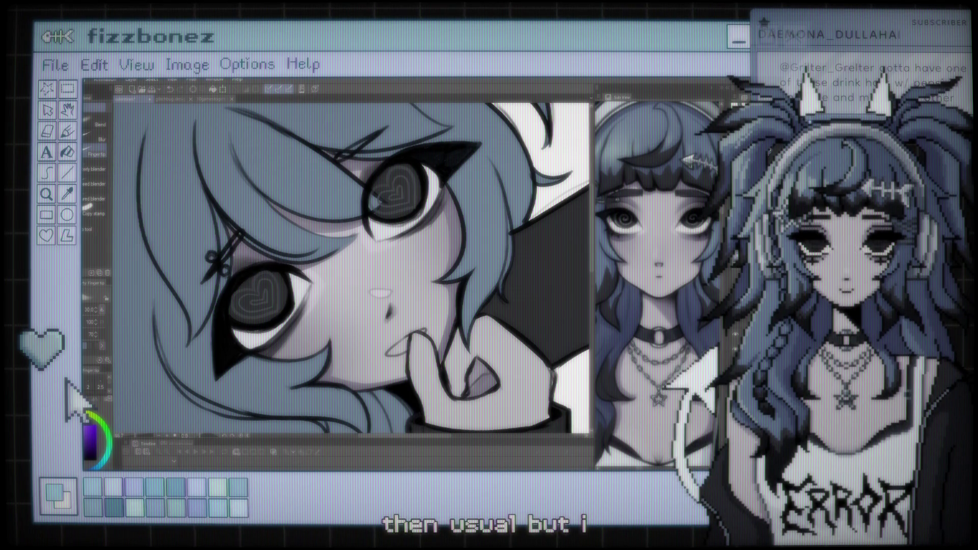
pyautogui.press('b')
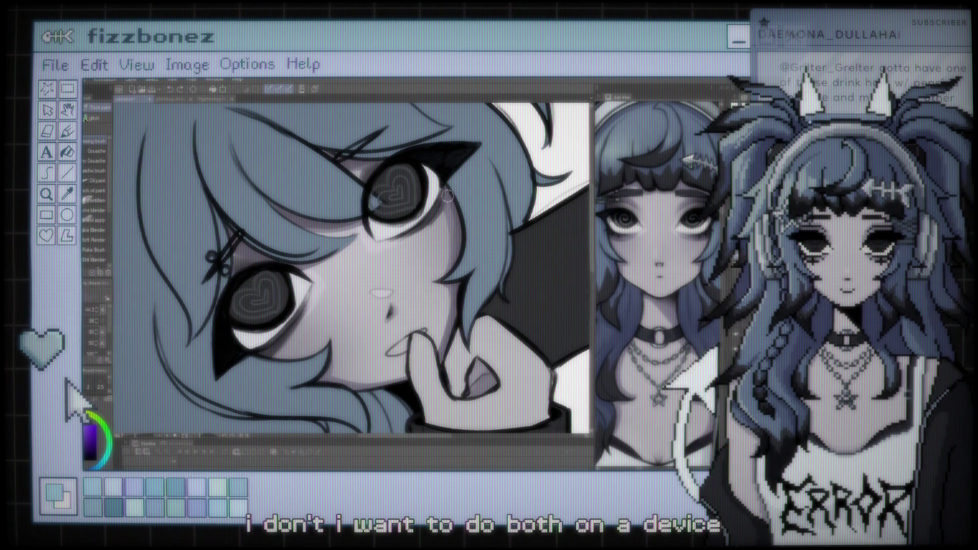
pyautogui.press('b')
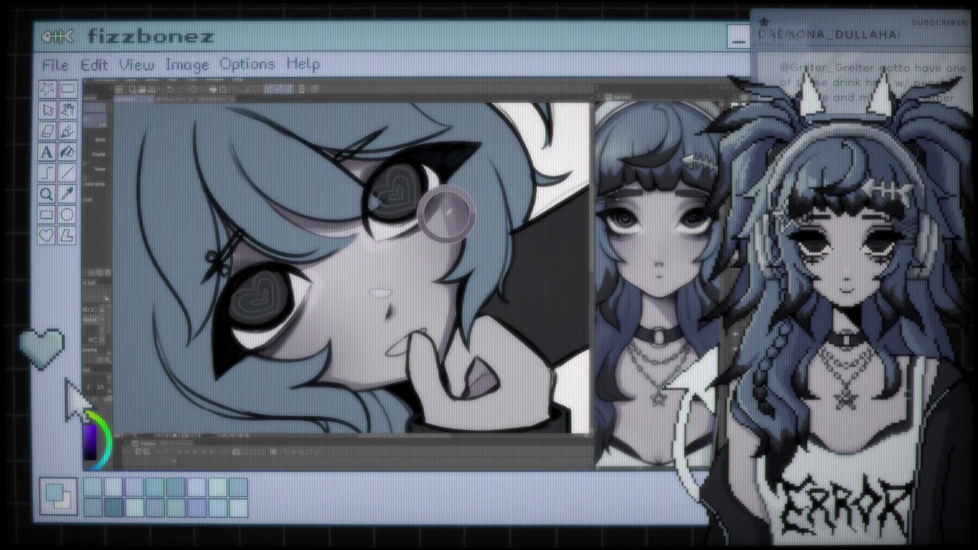
# - Enlarge the airbrush, check the full view, then settle its size at about 73.7
pyautogui.press(']')
pyautogui.press(']')
pyautogui.press(']')
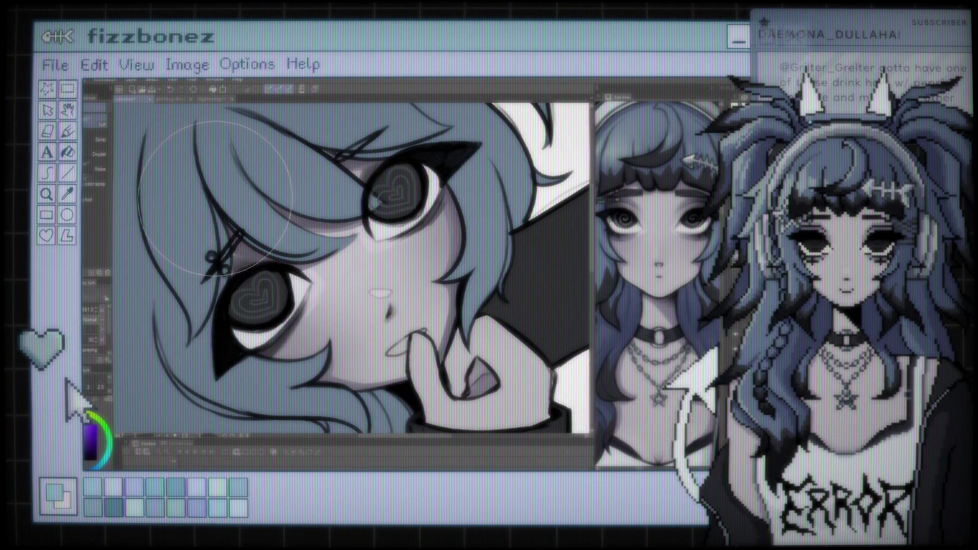
pyautogui.scroll(-2, 432, 165)
pyautogui.scroll(-2, 433, 166)
pyautogui.scroll(-2, 433, 165)
pyautogui.scroll(2, 433, 165)
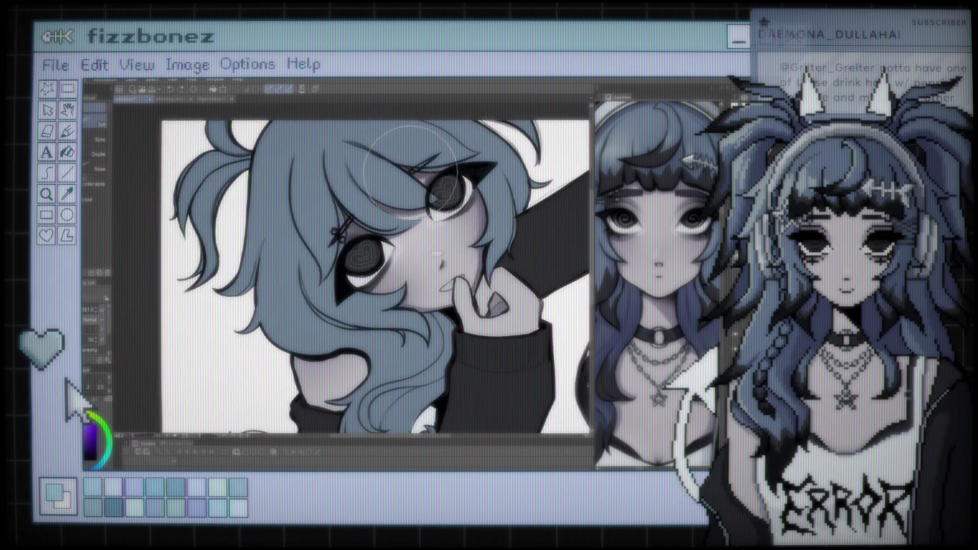
pyautogui.scroll(2, 452, 193)
pyautogui.scroll(2, 445, 206)
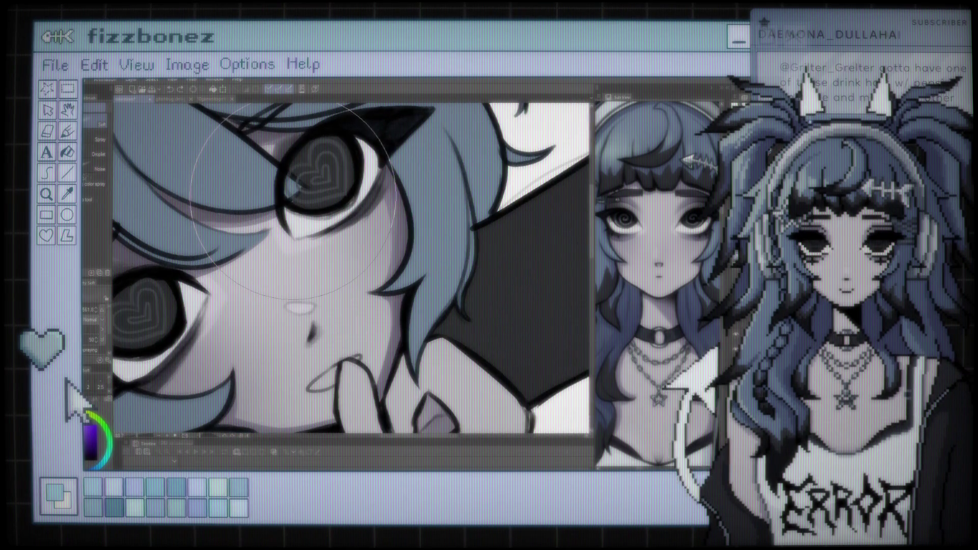
pyautogui.moveTo(350, 267); pyautogui.dragTo(389, 233)
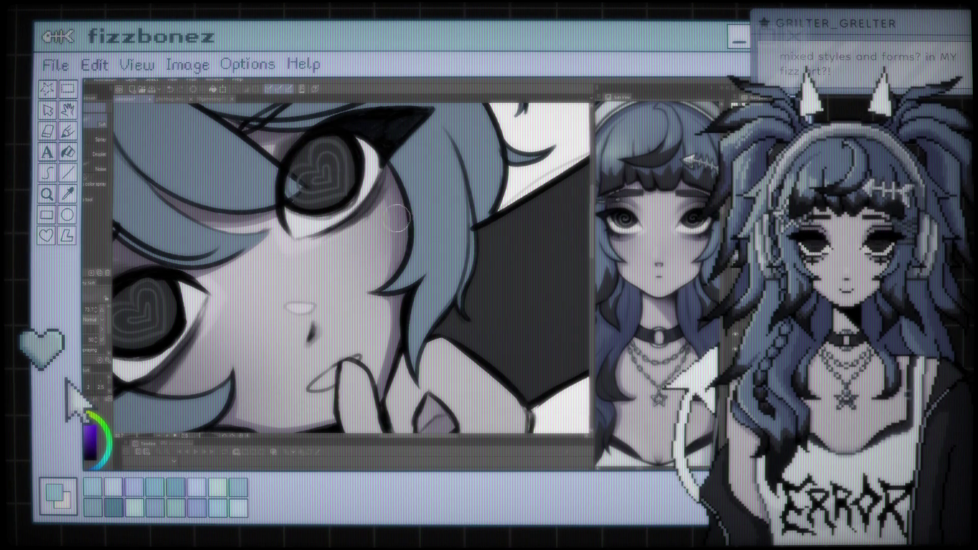
pyautogui.scroll(-2, 347, 420)
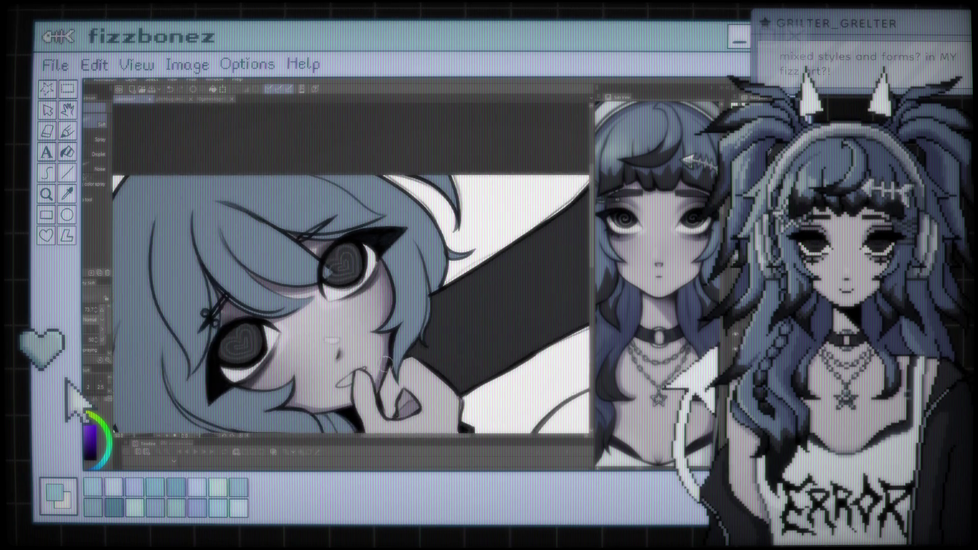
# - Switch to Thick paint, enlarge the brush to 203.5, and sample the purple shadow colour from the face
pyautogui.scroll(-2, 346, 421)
pyautogui.scroll(-1, 346, 420)
pyautogui.scroll(1, 422, 196)
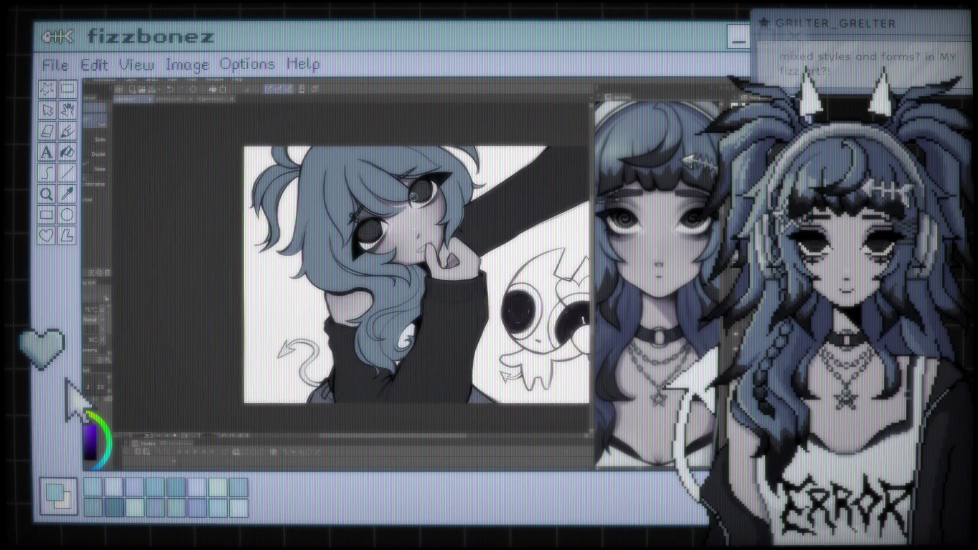
pyautogui.scroll(2, 427, 200)
pyautogui.scroll(1, 436, 204)
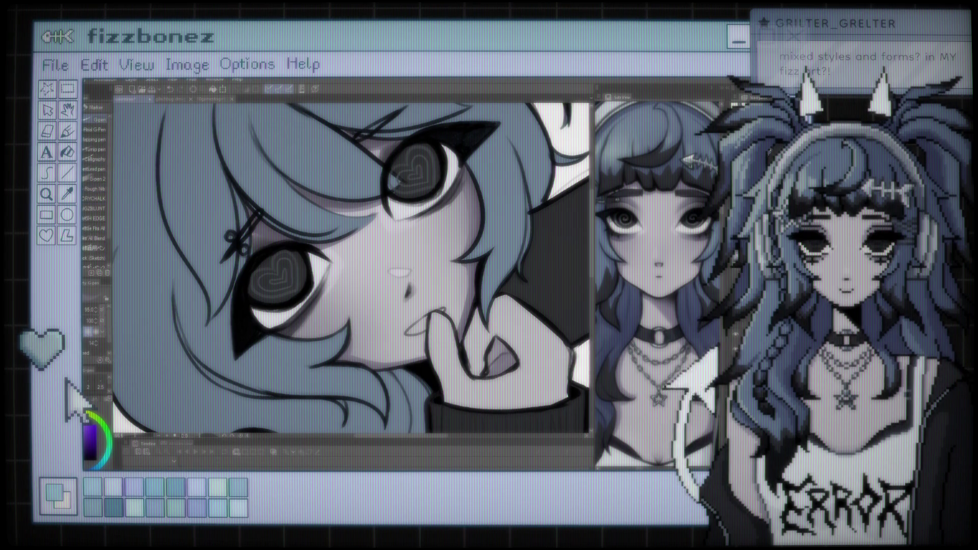
pyautogui.press('b')
pyautogui.moveTo(336, 243); pyautogui.dragTo(145, 250)
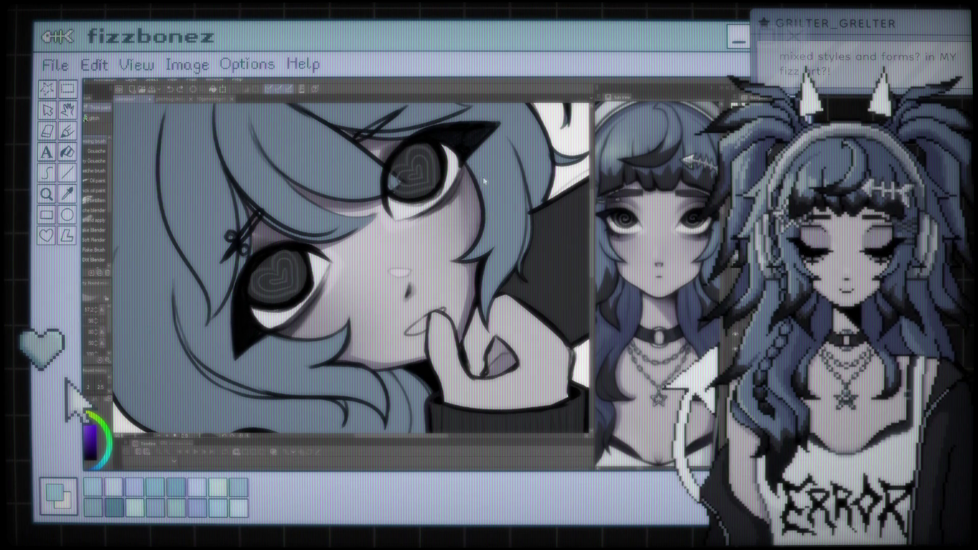
pyautogui.keyDown('alt'); pyautogui.click(473, 294); pyautogui.keyUp('alt')
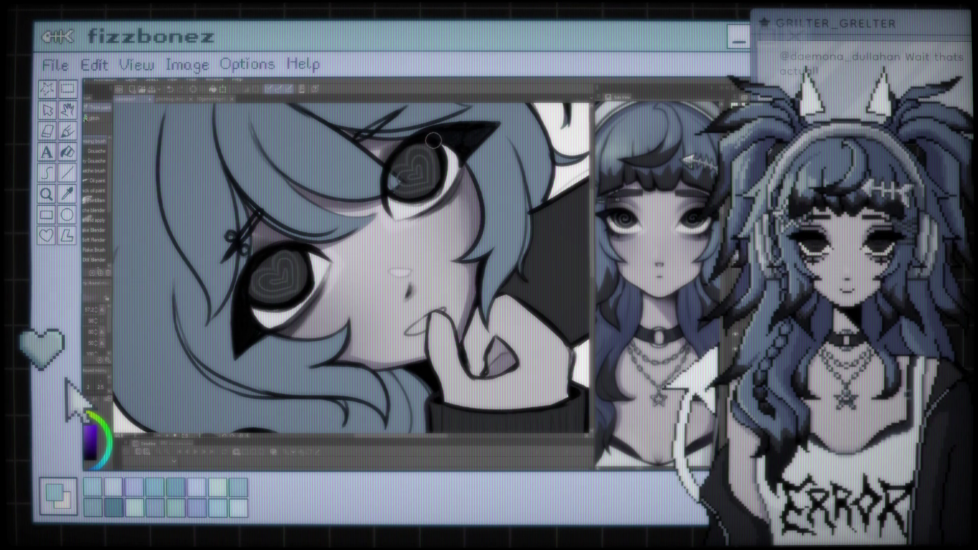
pyautogui.hotkey('ctrl', '-')
pyautogui.hotkey('ctrl', '-')
pyautogui.hotkey('ctrl', '-')
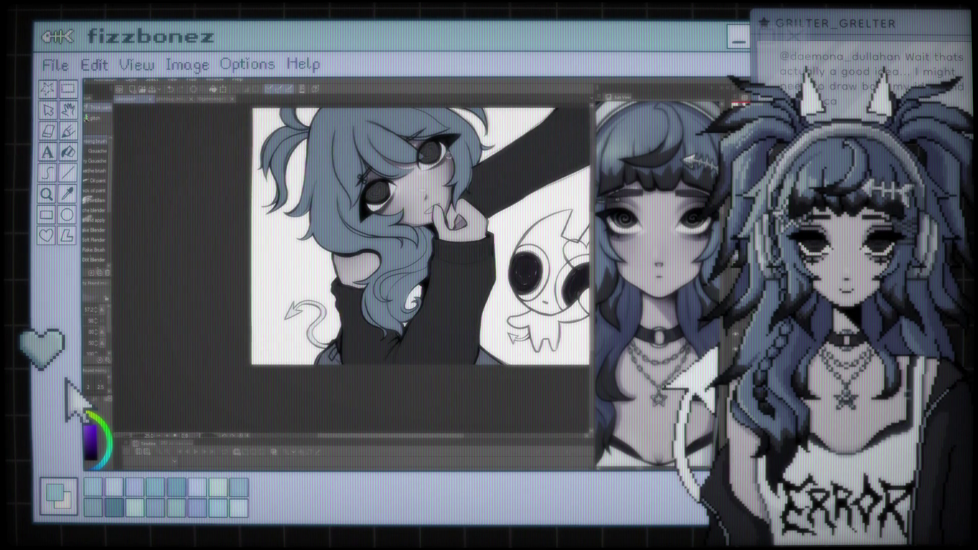
pyautogui.hotkey('ctrl', '+')
pyautogui.hotkey('ctrl', '+')
pyautogui.hotkey('ctrl', '+')
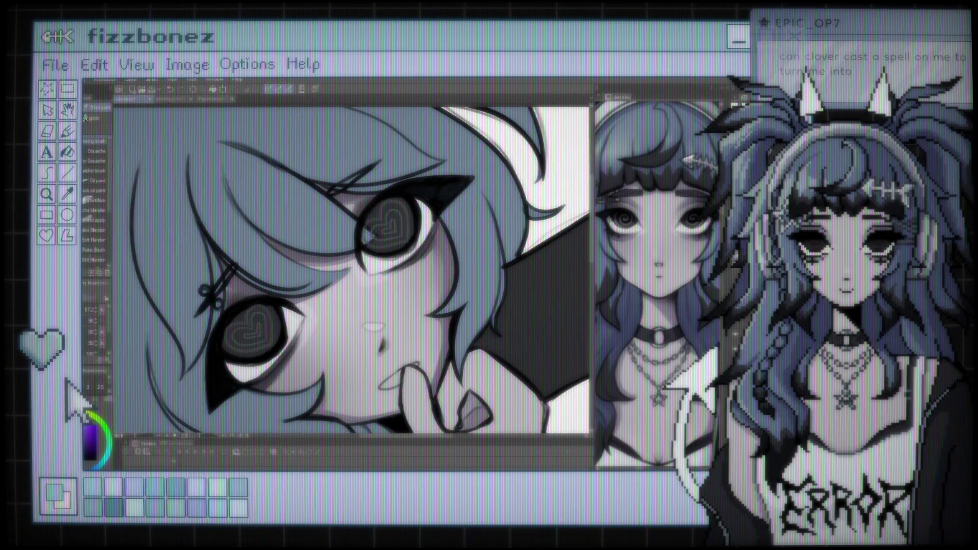
# - Blend the purple shading between the eyes into the skin with a much larger Blend brush
pyautogui.press('j')
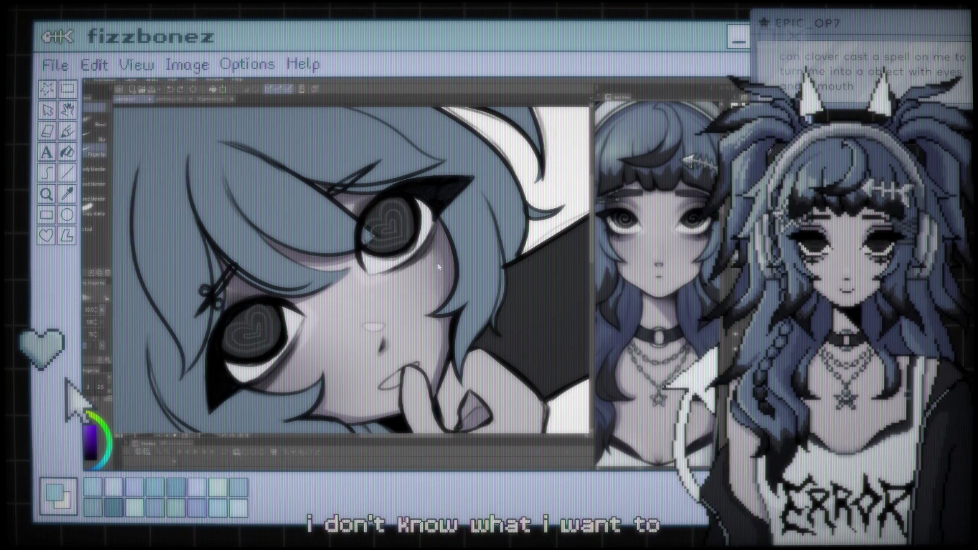
pyautogui.press(']')
pyautogui.press(']')
pyautogui.press(']')
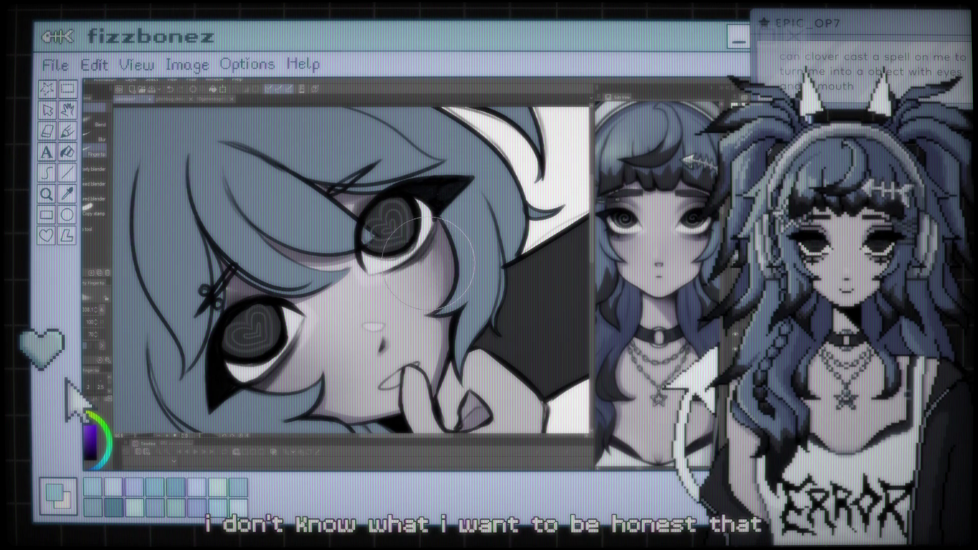
pyautogui.scroll(1, 367, 244)
pyautogui.scroll(-2, 368, 243)
pyautogui.scroll(-1, 371, 243)
pyautogui.scroll(-1, 379, 243)
pyautogui.scroll(-1, 388, 243)
pyautogui.scroll(1, 388, 244)
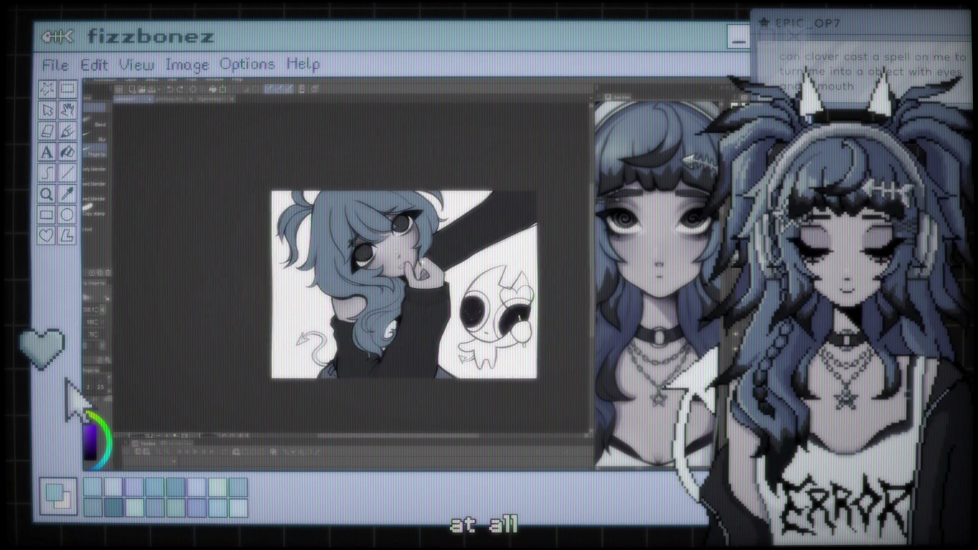
pyautogui.scroll(1, 392, 237)
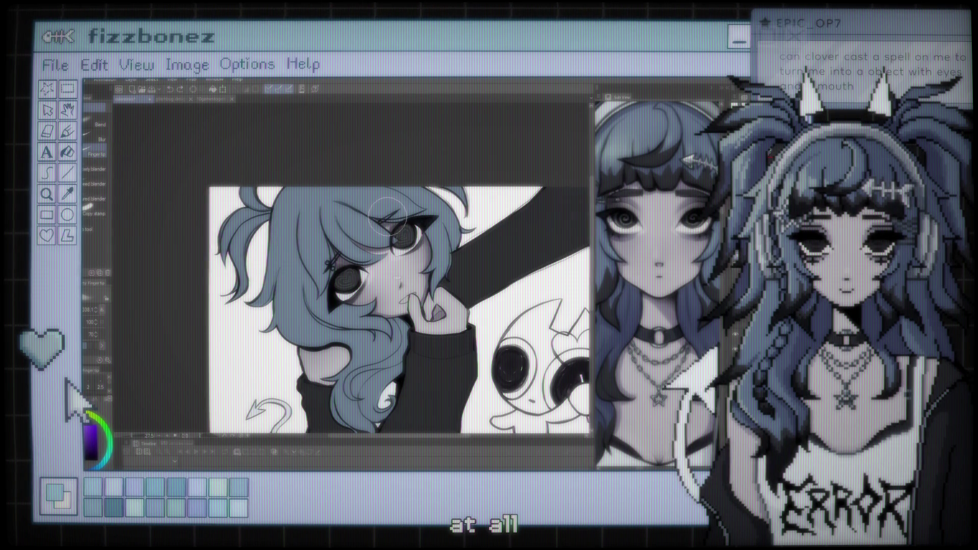
pyautogui.scroll(2, 388, 246)
pyautogui.scroll(1, 390, 245)
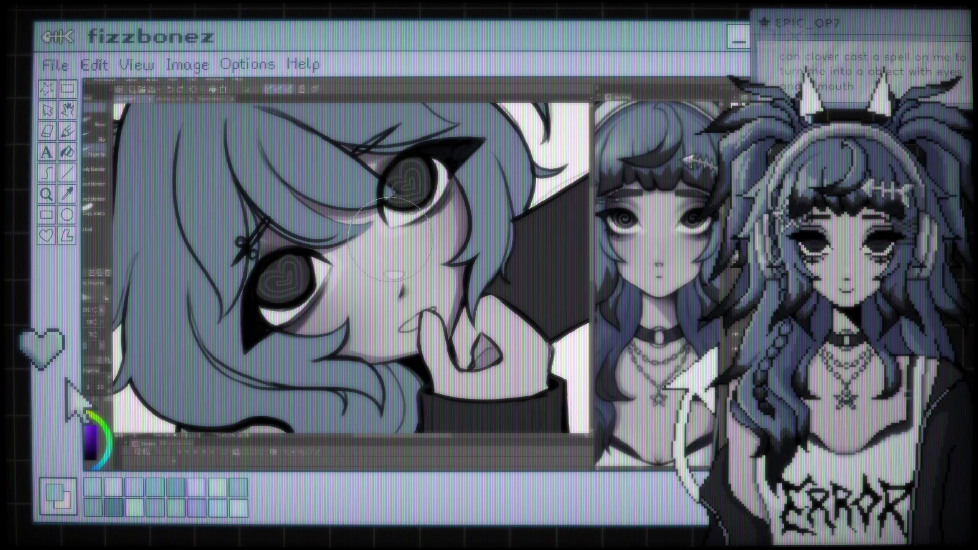
pyautogui.scroll(1, 391, 239)
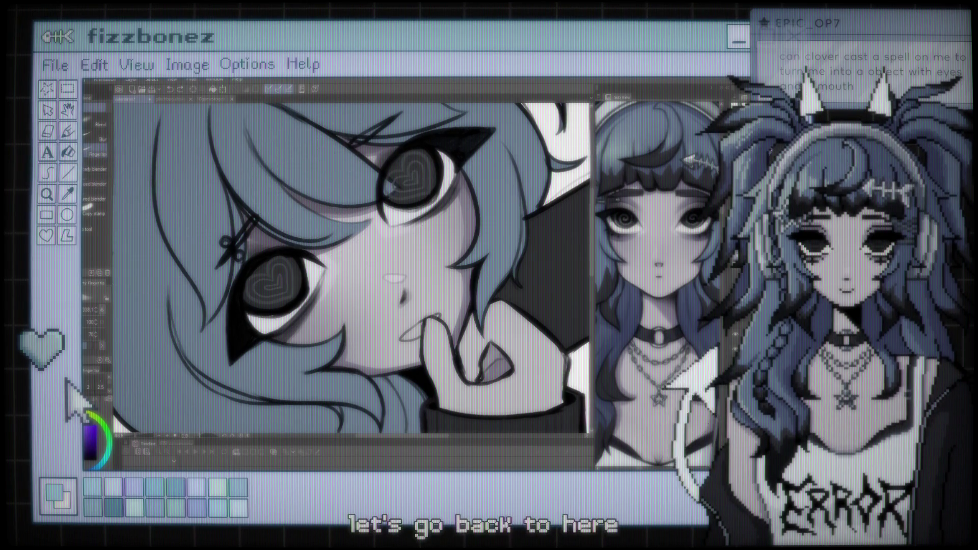
pyautogui.press('b')
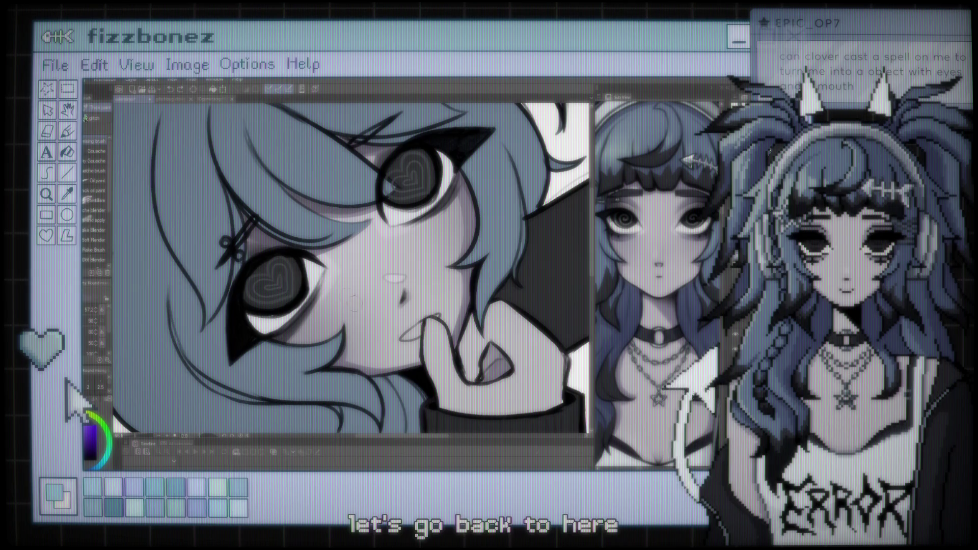
pyautogui.hotkey('ctrl', '-')
pyautogui.hotkey('ctrl', '-')
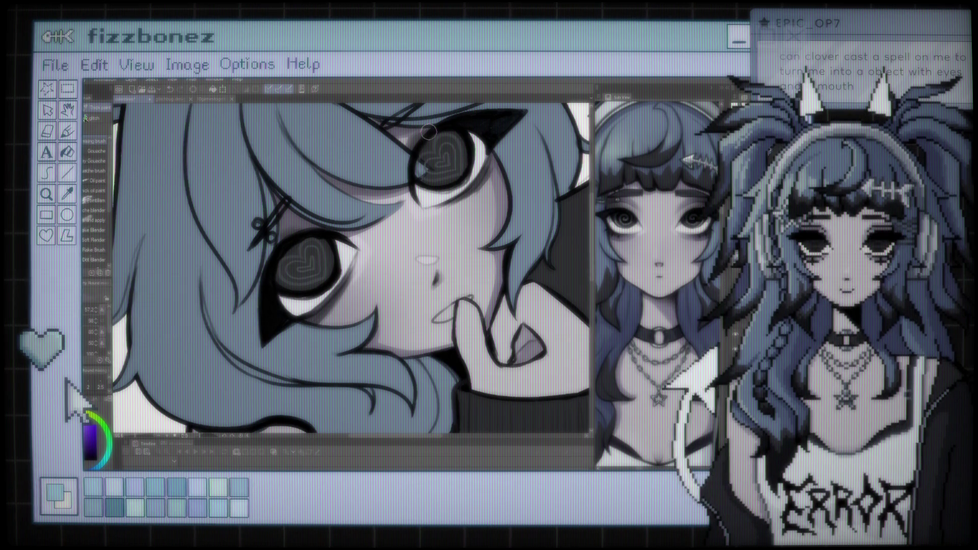
pyautogui.scroll(-5, 423, 134)
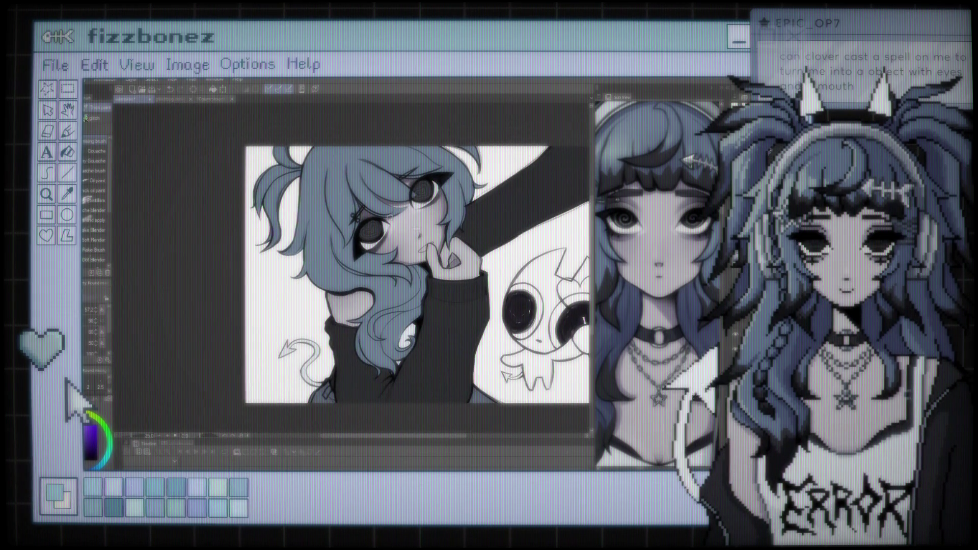
pyautogui.scroll(2, 484, 331)
pyautogui.scroll(2, 484, 331)
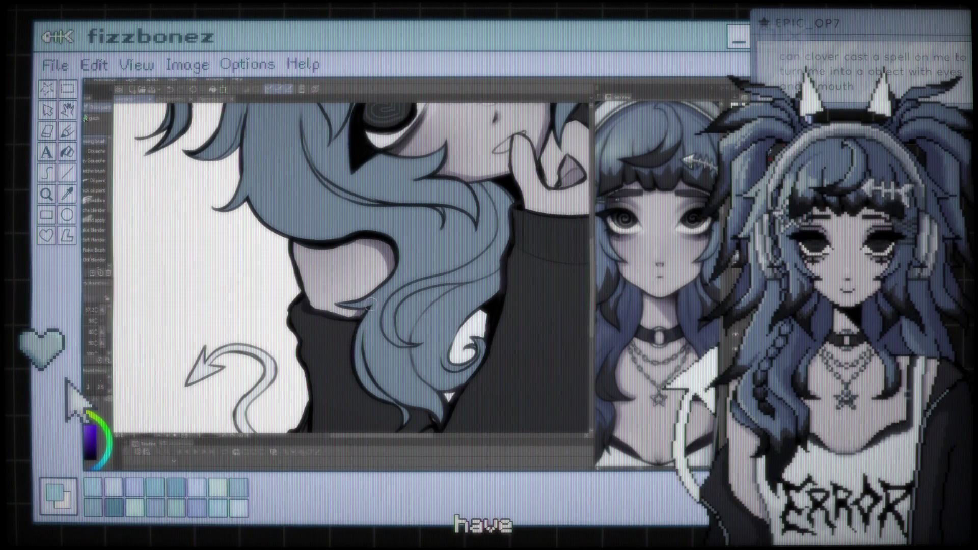
pyautogui.scroll(-2, 390, 321)
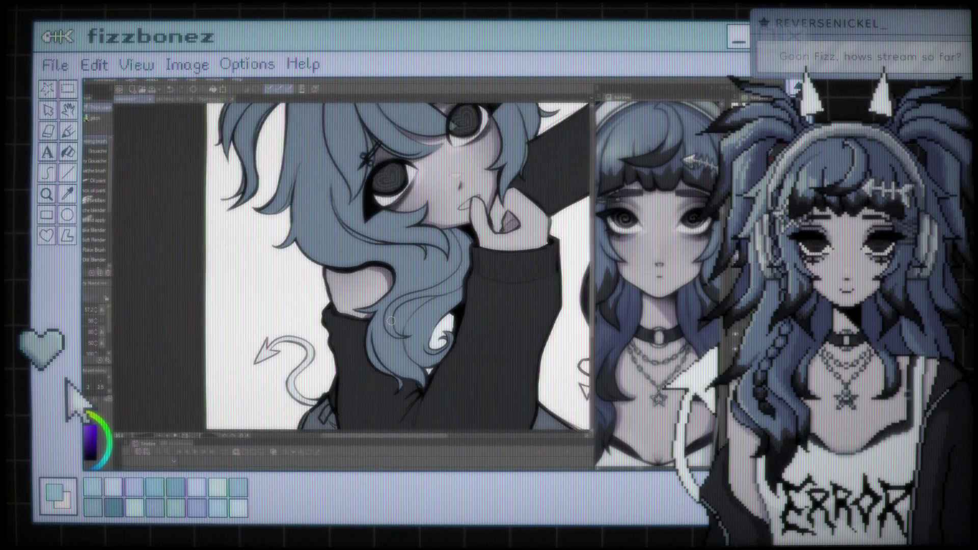
pyautogui.scroll(2, 391, 320)
pyautogui.scroll(2, 372, 306)
pyautogui.scroll(2, 349, 290)
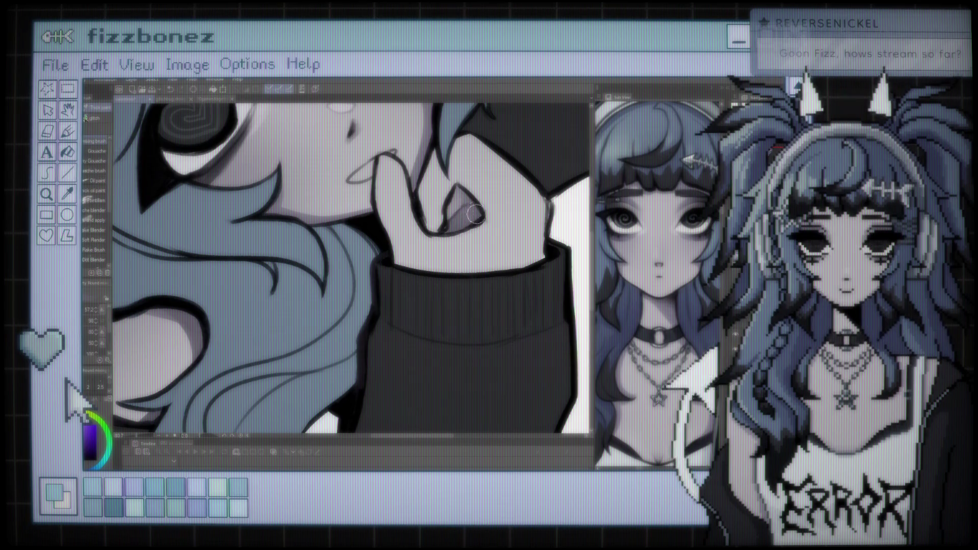
pyautogui.scroll(-3, 429, 227)
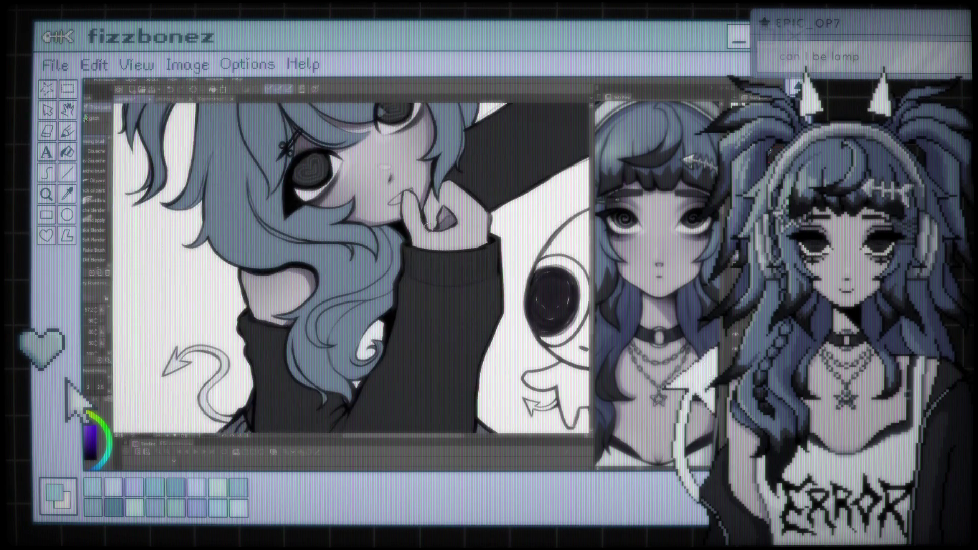
pyautogui.scroll(-1, 407, 227)
pyautogui.scroll(-1, 387, 226)
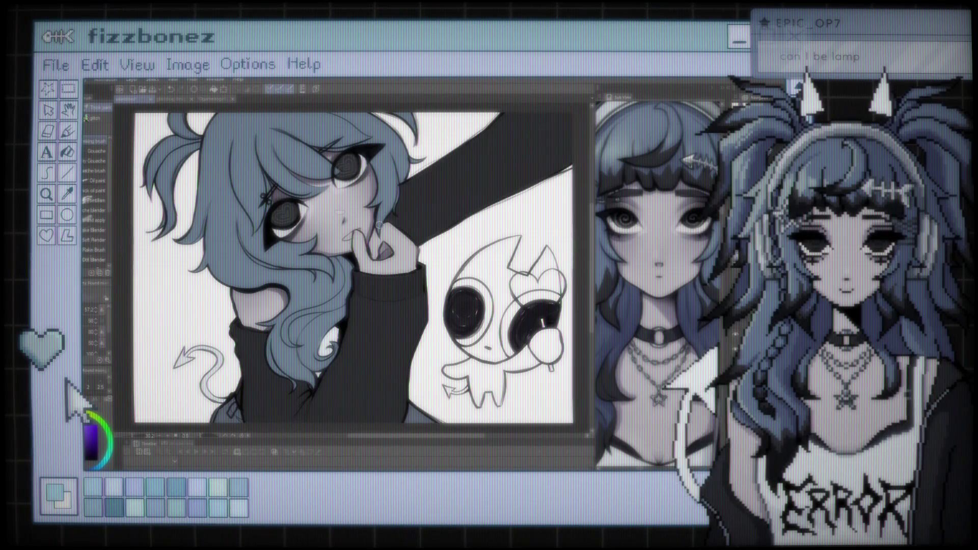
pyautogui.scroll(-1, 378, 226)
pyautogui.scroll(-1, 378, 228)
pyautogui.scroll(1, 378, 227)
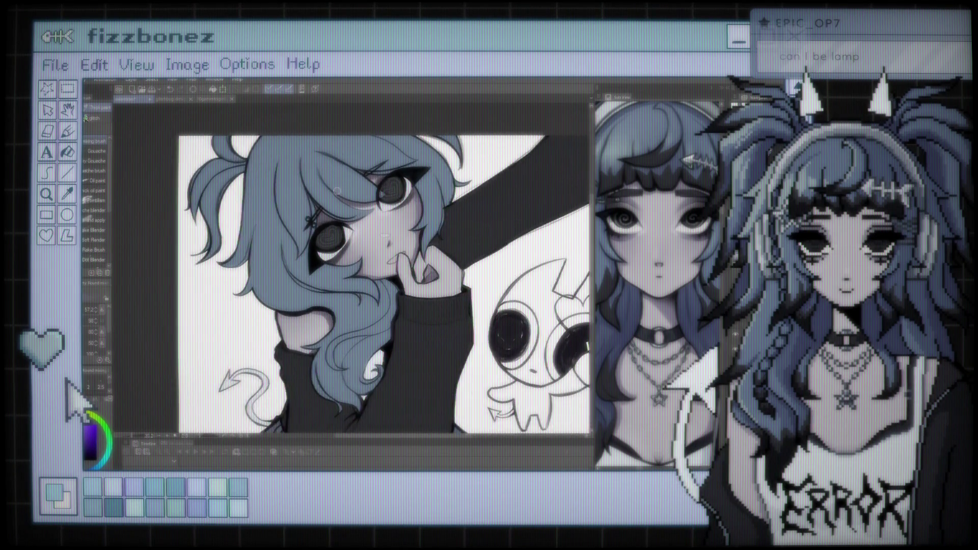
pyautogui.scroll(1, 375, 225)
pyautogui.scroll(1, 371, 223)
pyautogui.scroll(1, 367, 222)
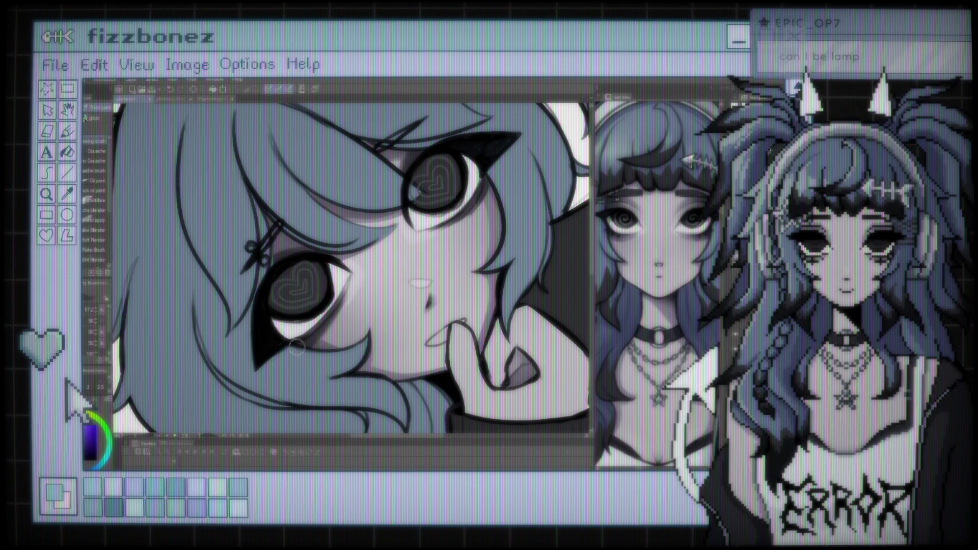
pyautogui.scroll(-4, 336, 258)
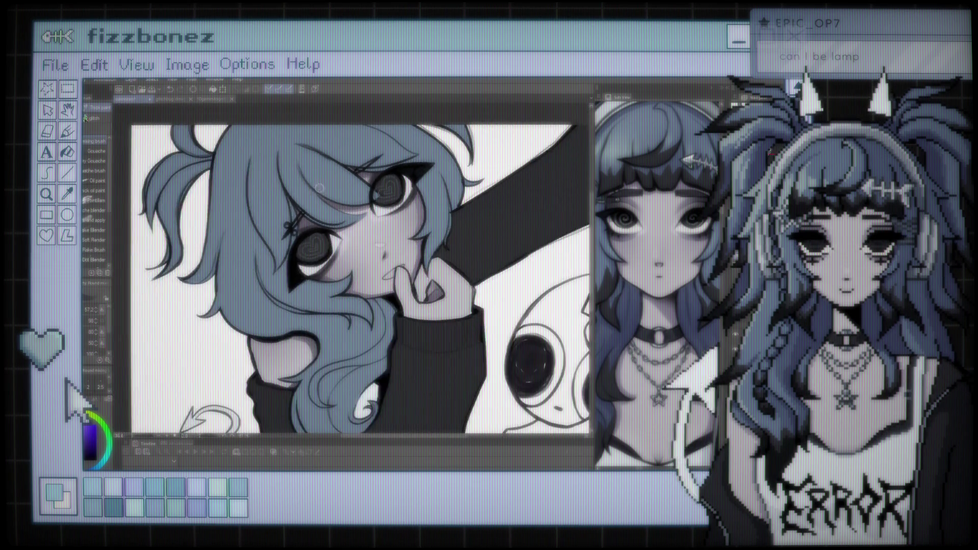
pyautogui.scroll(4, 397, 256)
pyautogui.scroll(1, 397, 257)
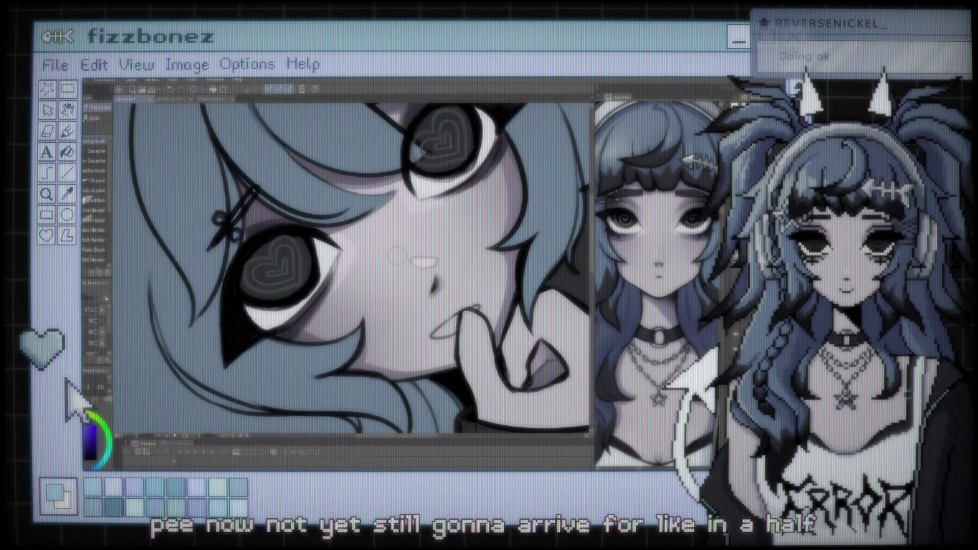
pyautogui.scroll(-2, 397, 256)
pyautogui.scroll(-2, 369, 218)
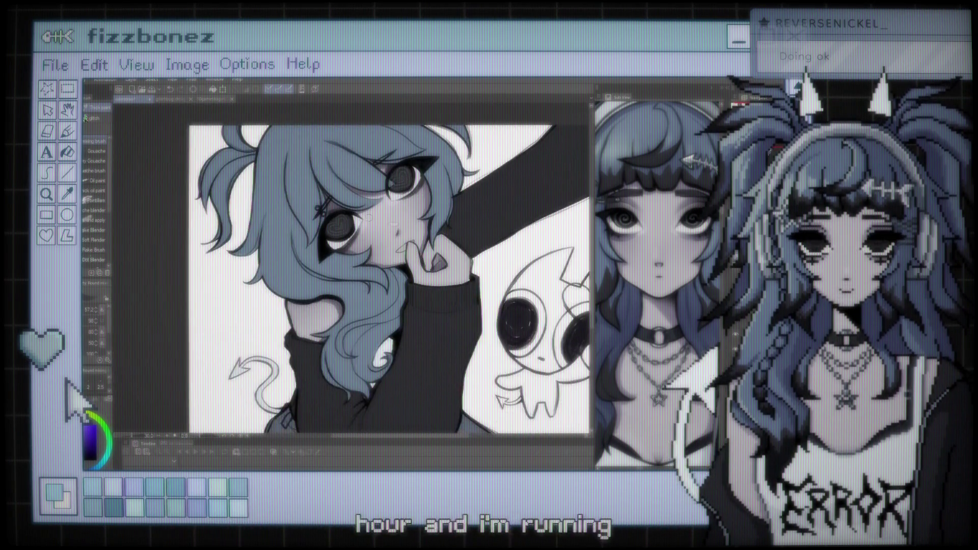
pyautogui.scroll(2, 369, 217)
pyautogui.scroll(2, 436, 214)
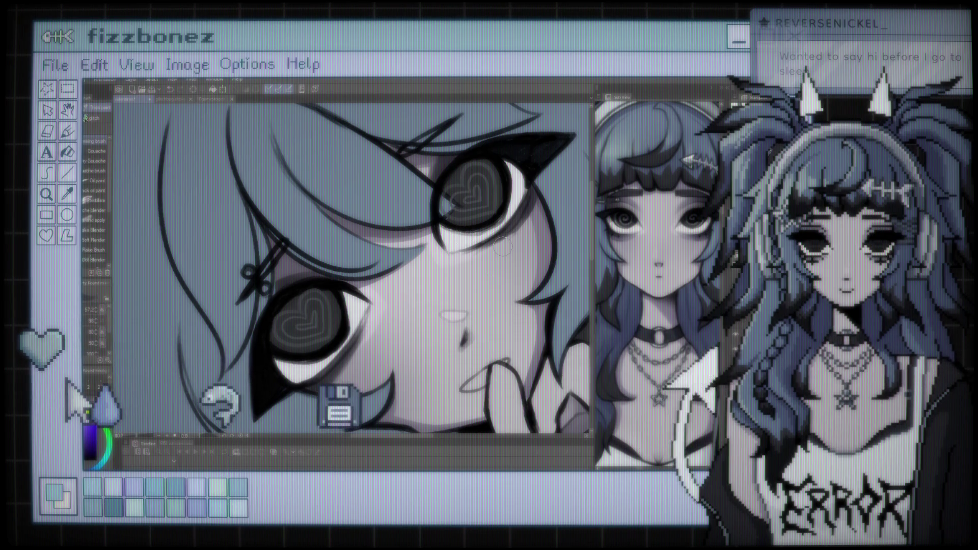
pyautogui.scroll(-5, 502, 247)
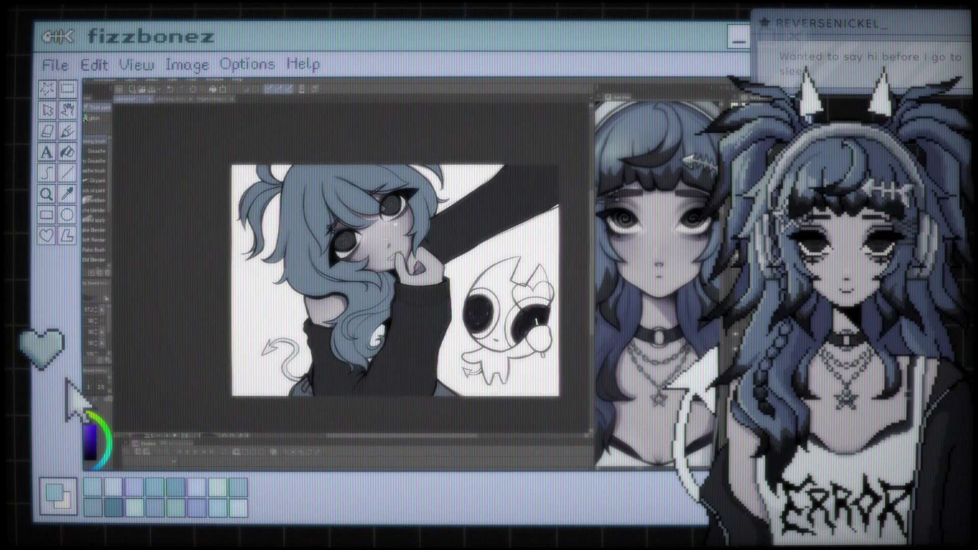
pyautogui.moveTo(372, 285); pyautogui.dragTo(361, 285)
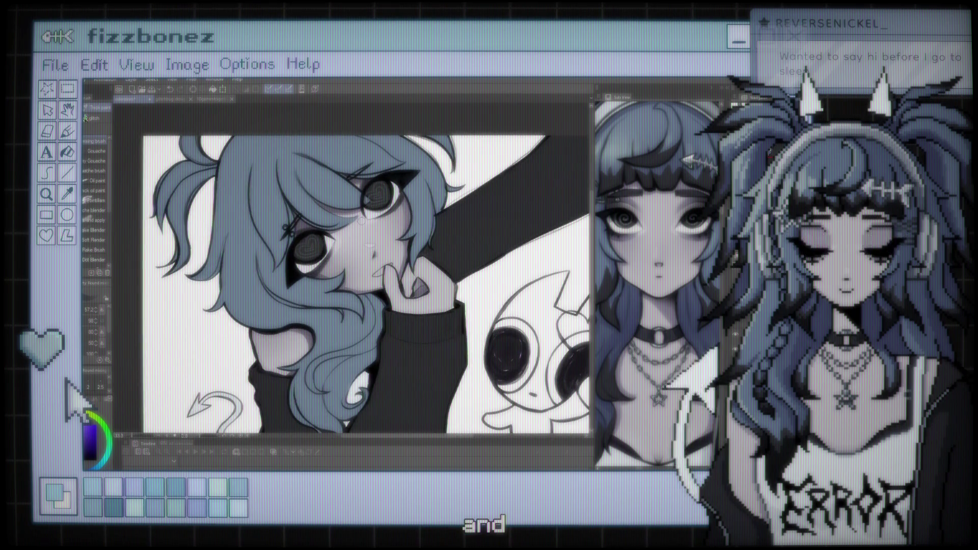
pyautogui.scroll(1, 367, 224)
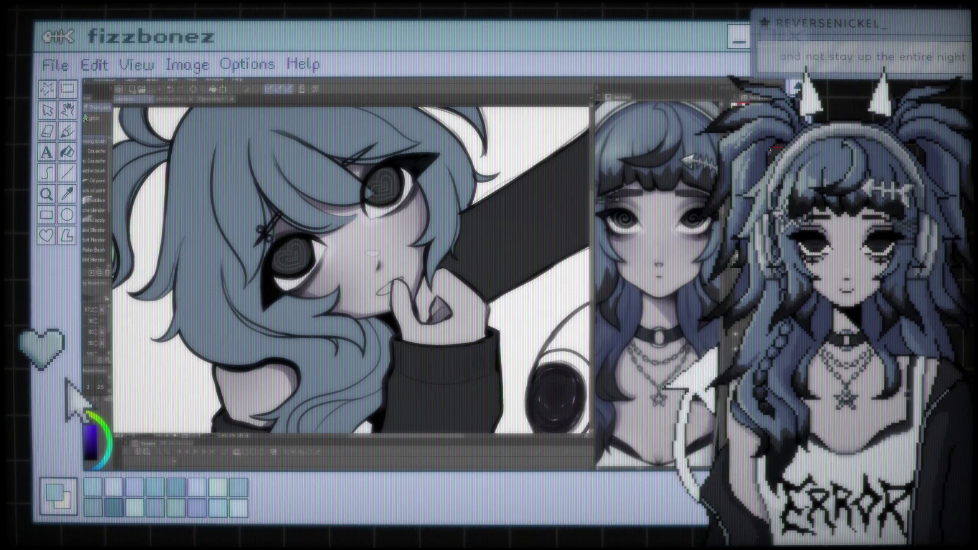
pyautogui.scroll(3, 256, 262)
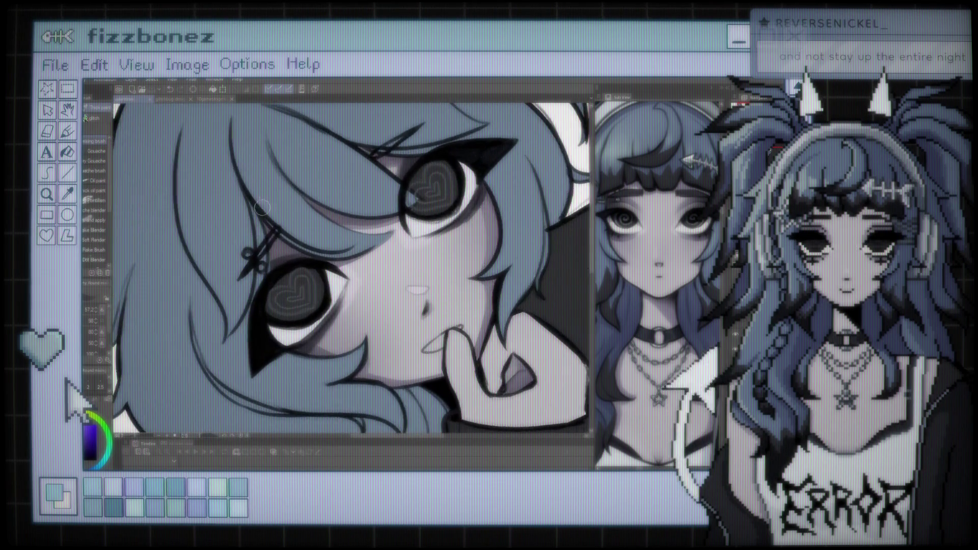
pyautogui.scroll(3, 256, 262)
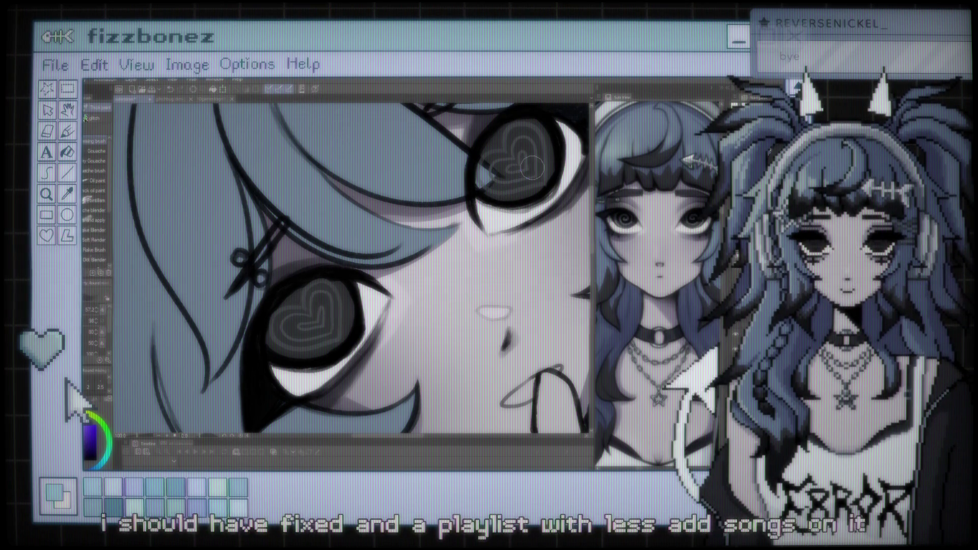
pyautogui.scroll(-1, 532, 168)
pyautogui.scroll(-2, 531, 168)
pyautogui.scroll(-2, 531, 168)
pyautogui.scroll(-1, 357, 265)
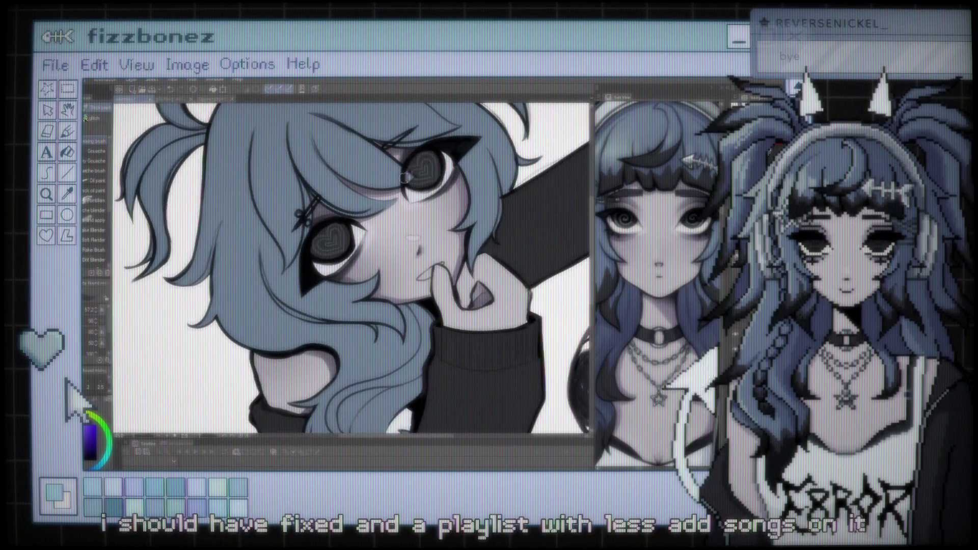
pyautogui.scroll(-1, 357, 265)
pyautogui.scroll(-1, 357, 265)
pyautogui.scroll(-1, 357, 265)
pyautogui.scroll(1, 342, 209)
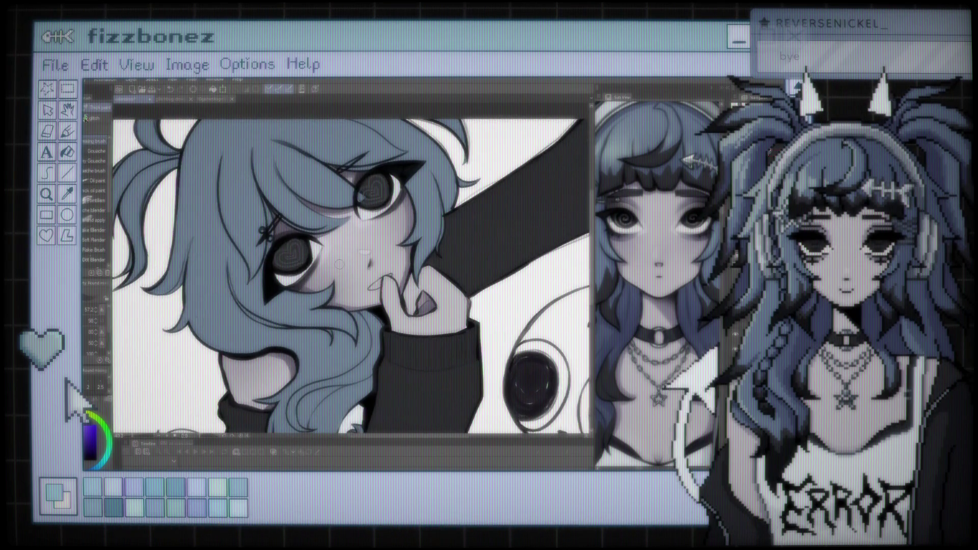
pyautogui.scroll(1, 342, 209)
pyautogui.scroll(1, 326, 259)
pyautogui.scroll(1, 326, 258)
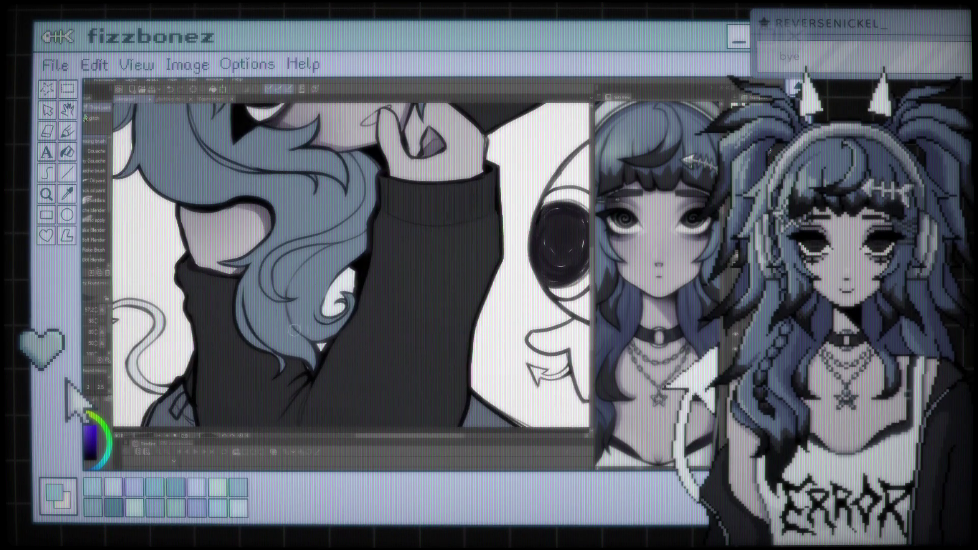
pyautogui.scroll(1, 305, 265)
pyautogui.scroll(1, 284, 275)
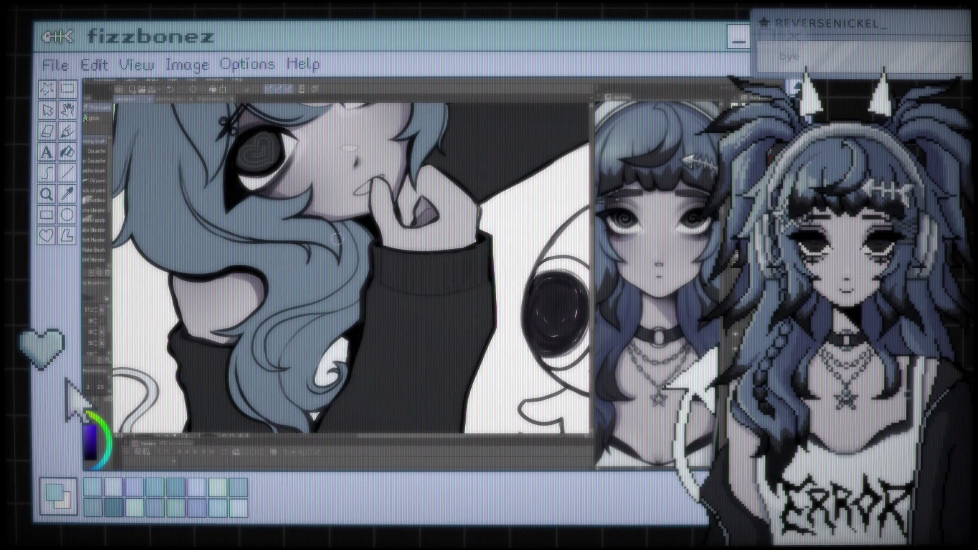
pyautogui.scroll(1, 336, 239)
pyautogui.scroll(1, 333, 243)
pyautogui.scroll(2, 331, 247)
pyautogui.scroll(1, 328, 250)
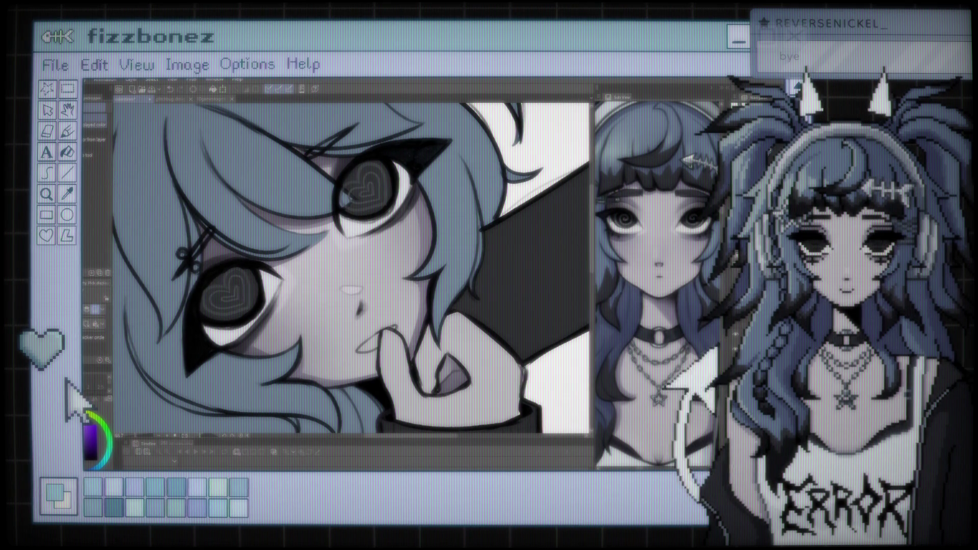
# - Switch to the painting brush set (Gouache, Oil paint, Blender) and zoom the canvas out and back in
pyautogui.press('b')
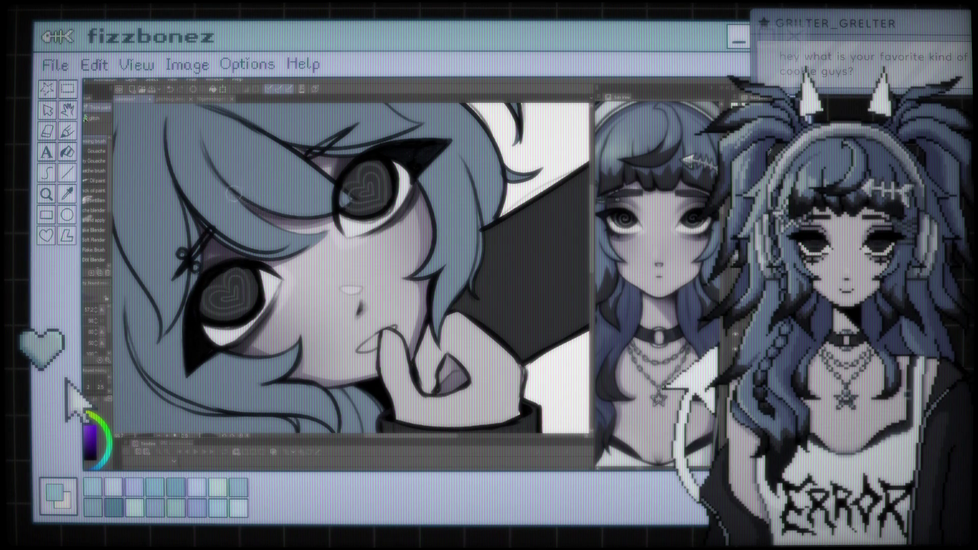
pyautogui.scroll(-2, 343, 141)
pyautogui.scroll(-3, 343, 141)
pyautogui.scroll(-2, 342, 141)
pyautogui.scroll(2, 382, 252)
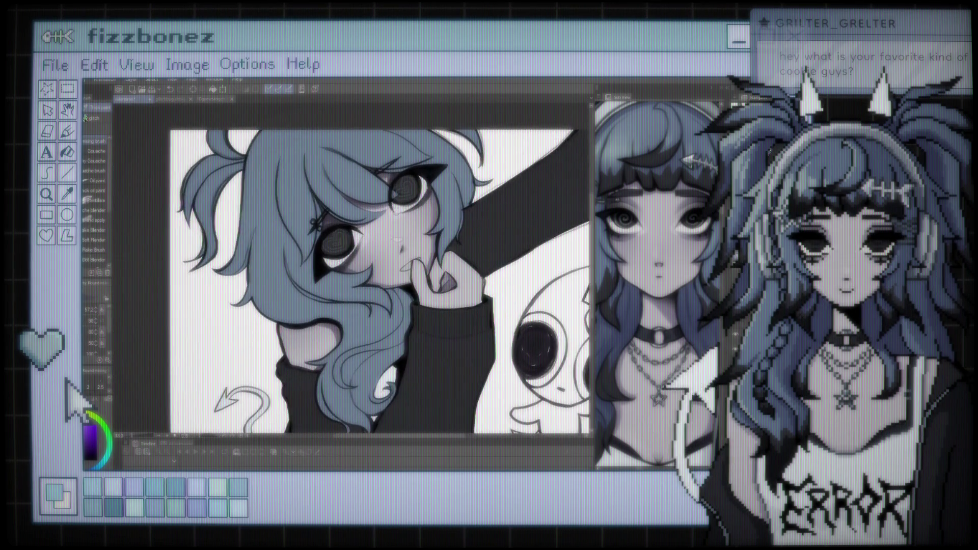
pyautogui.scroll(1, 385, 255)
pyautogui.scroll(1, 387, 256)
pyautogui.scroll(1, 388, 257)
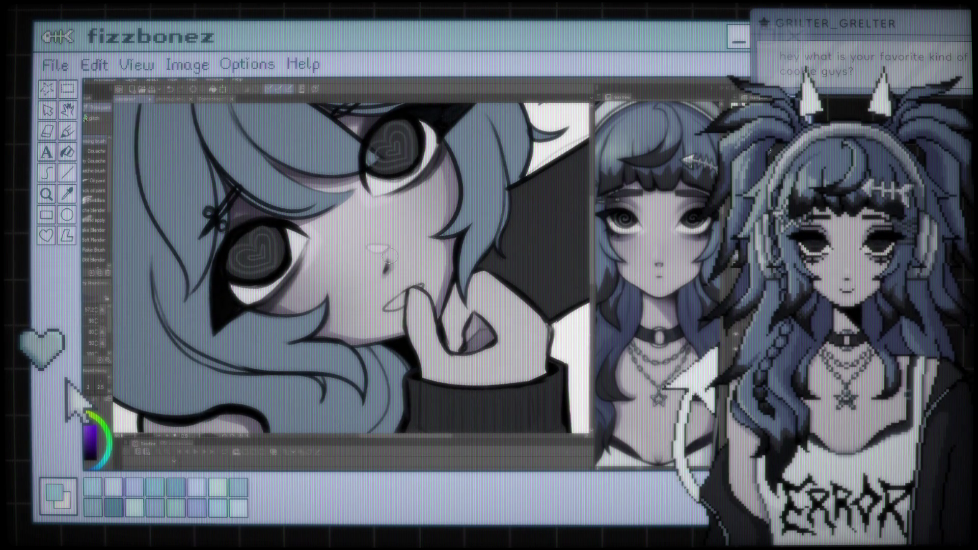
pyautogui.scroll(-2, 388, 257)
pyautogui.scroll(-2, 389, 257)
pyautogui.scroll(-2, 390, 258)
pyautogui.scroll(1, 467, 259)
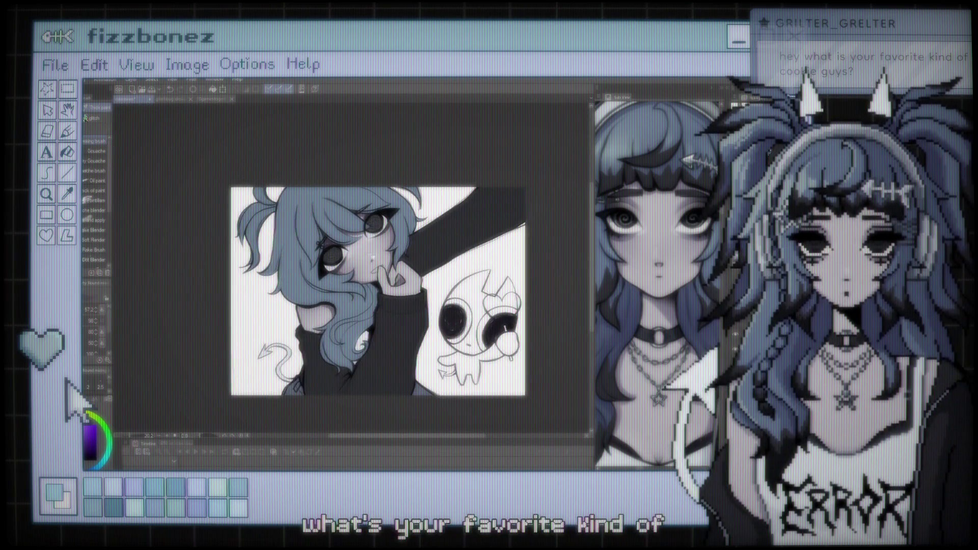
pyautogui.scroll(1, 466, 259)
pyautogui.scroll(1, 466, 259)
# - Pan the canvas to bring the whole illustration, including the ghost creature, into view
pyautogui.moveTo(466, 259); pyautogui.dragTo(520, 241)
pyautogui.moveTo(408, 238); pyautogui.dragTo(334, 223)
pyautogui.scroll(1, 372, 237)
pyautogui.scroll(1, 305, 210)
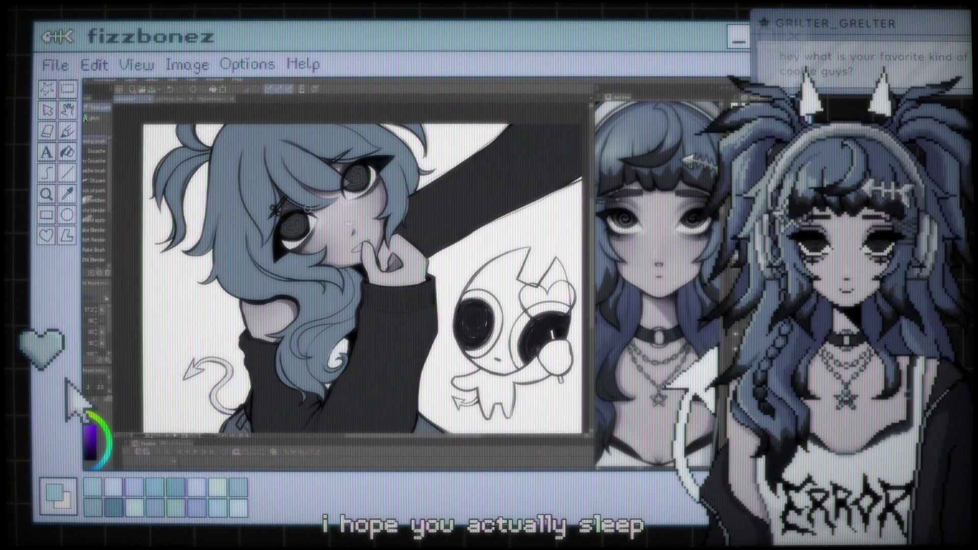
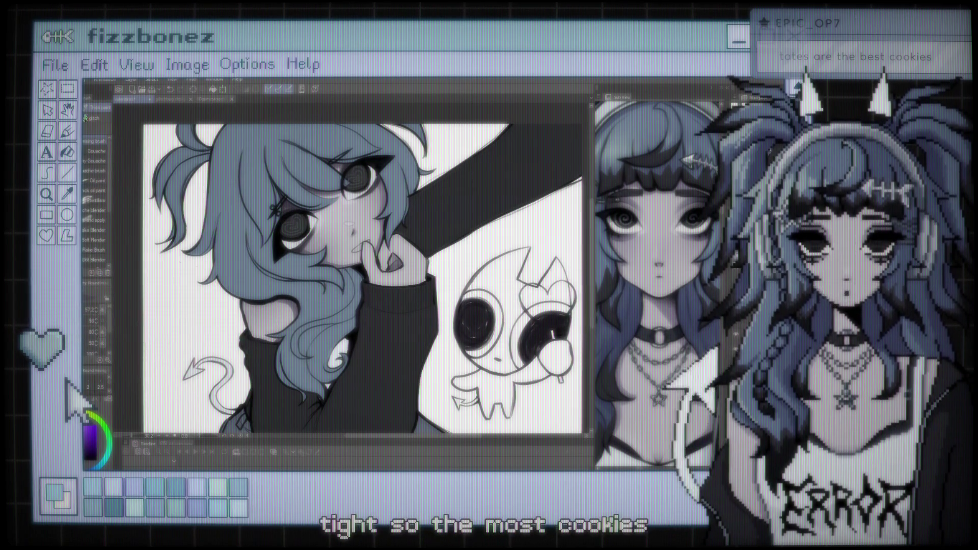
# - Zoom out to the whole illustration, then zoom in close on the girl's heart-pupil eyes
pyautogui.hotkey('ctrl', '+')
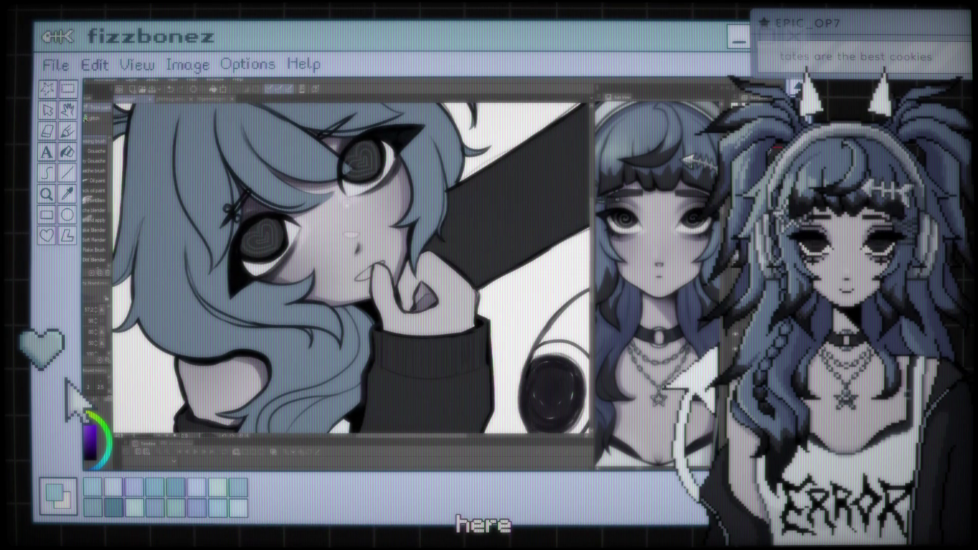
pyautogui.hotkey('ctrl', '-')
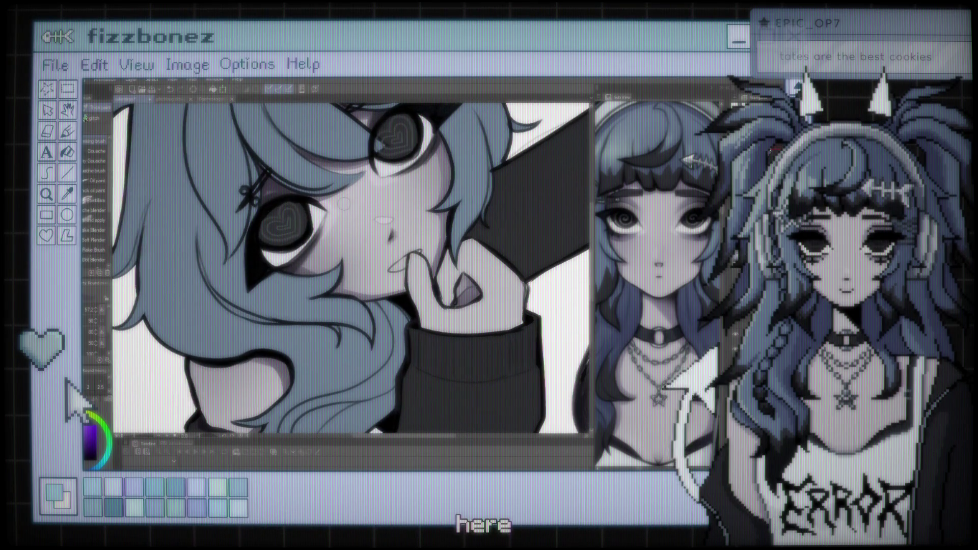
pyautogui.hotkey('ctrl', '-')
pyautogui.hotkey('ctrl', '-')
pyautogui.hotkey('ctrl', '-')
pyautogui.hotkey('ctrl', '+')
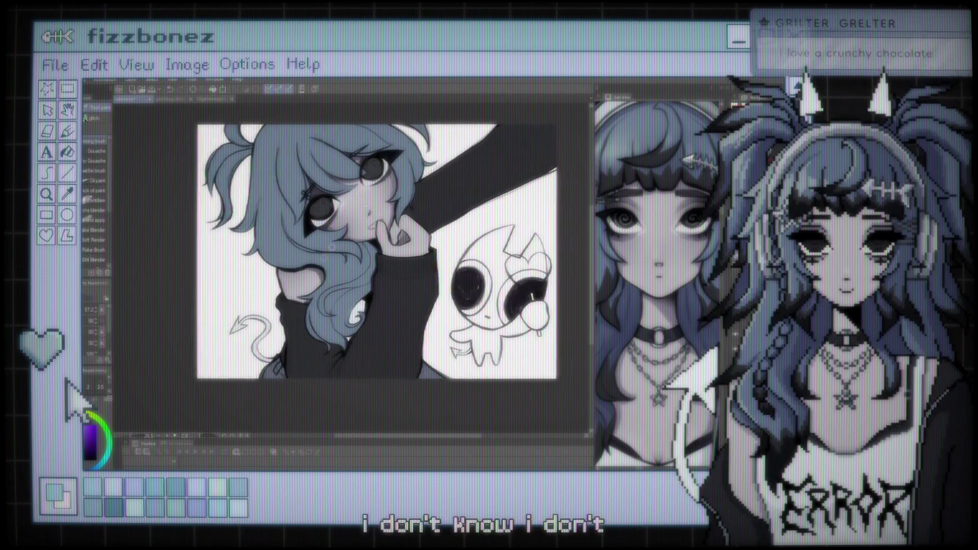
pyautogui.hotkey('ctrl', '+')
pyautogui.hotkey('ctrl', '+')
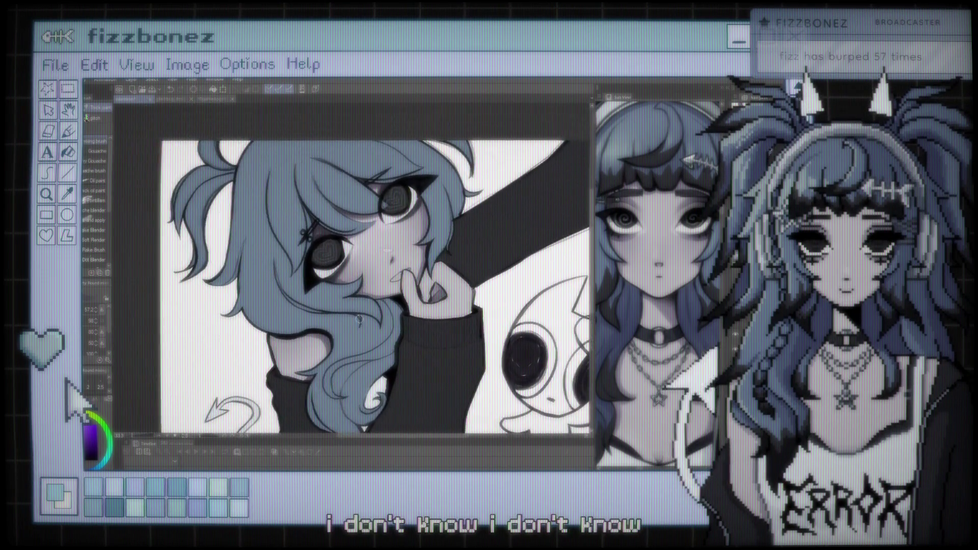
pyautogui.hotkey('ctrl', '+')
pyautogui.hotkey('ctrl', '+')
pyautogui.hotkey('ctrl', '+')
pyautogui.hotkey('ctrl', '+')
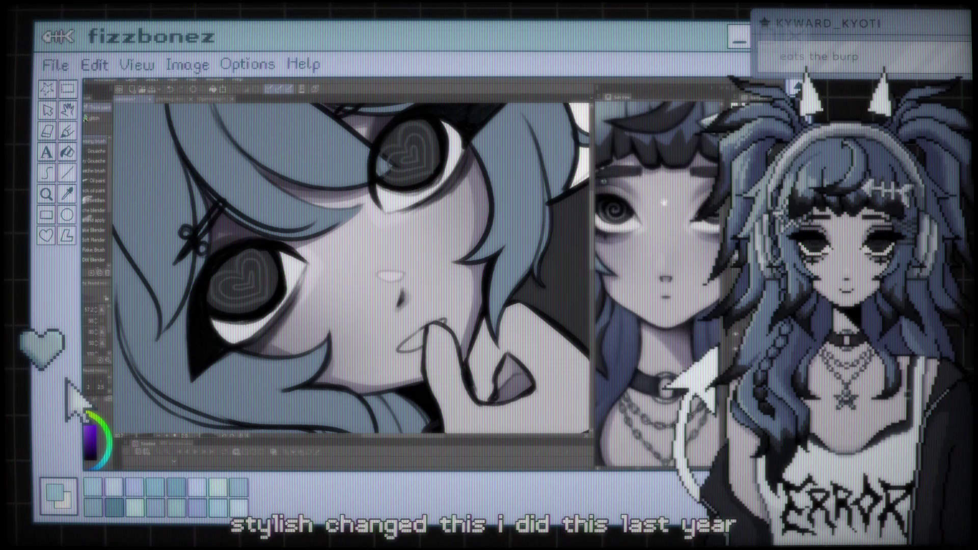
# - Recheck the face at a slightly wider zoom, then pick the Eyedropper tool
pyautogui.hotkey('ctrl', '-')
pyautogui.hotkey('ctrl', '+')
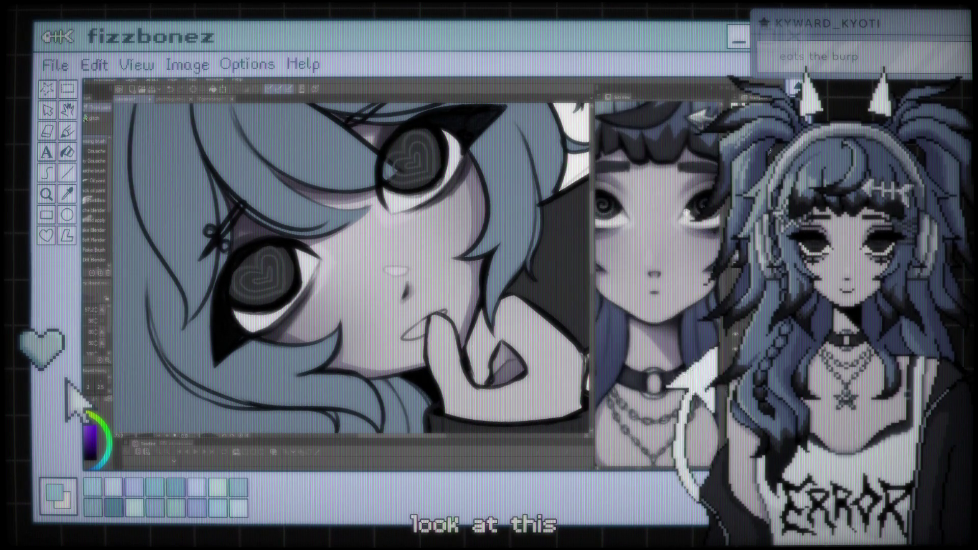
pyautogui.hotkey('ctrl', '-')
pyautogui.hotkey('ctrl', '+')
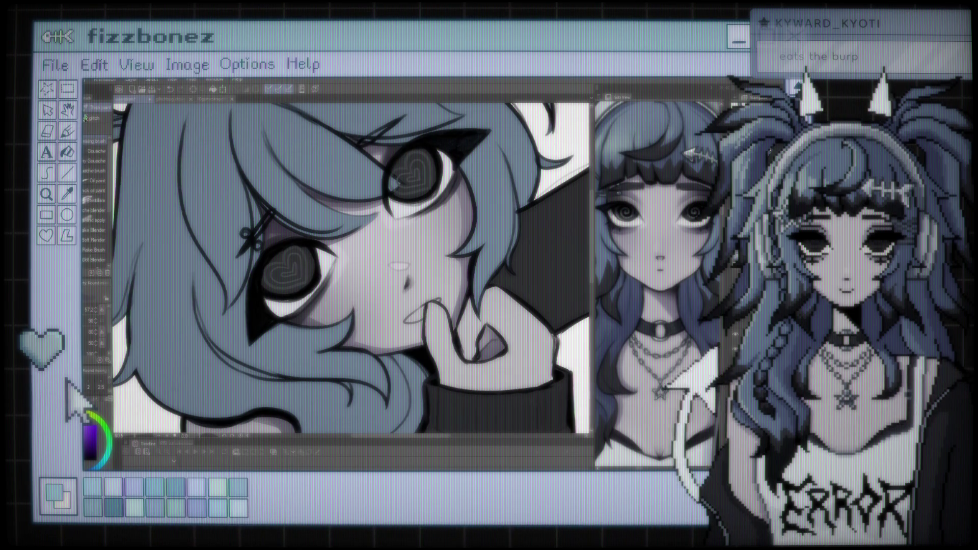
pyautogui.press('i')
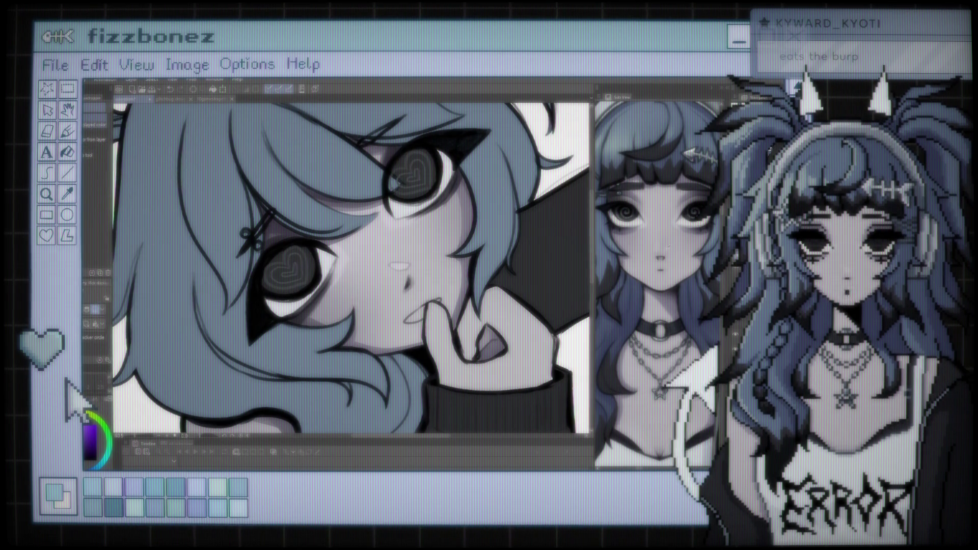
# - Select the Airbrush group (Soft, Spray, Droplet) and rotate the canvas view around the face
pyautogui.press('b')
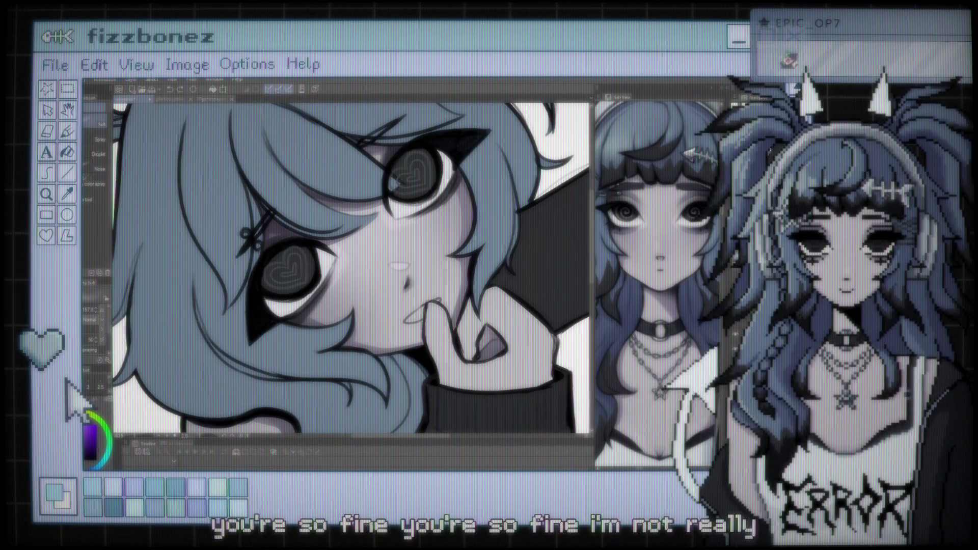
pyautogui.press('-')
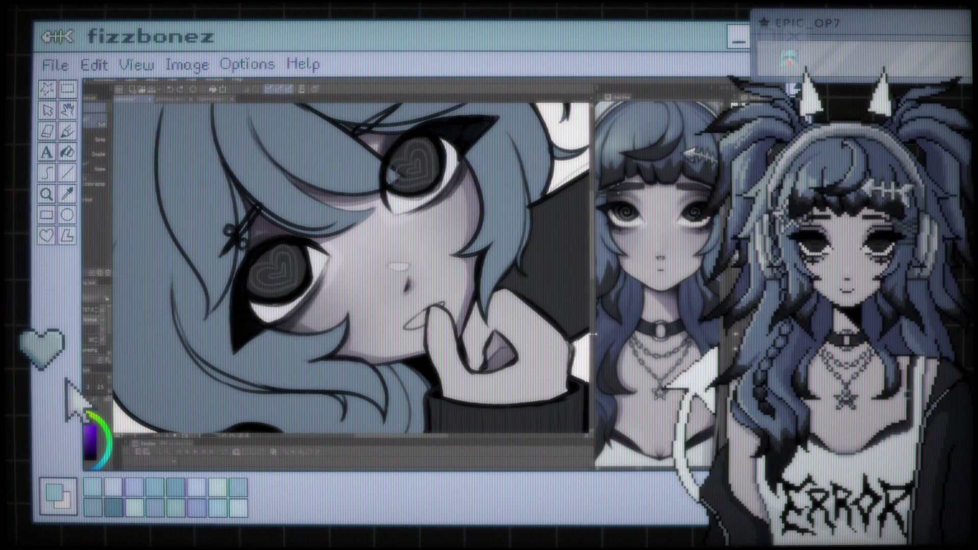
pyautogui.scroll(-2, 455, 225)
pyautogui.scroll(-2, 455, 225)
pyautogui.scroll(-2, 454, 224)
pyautogui.scroll(-2, 455, 225)
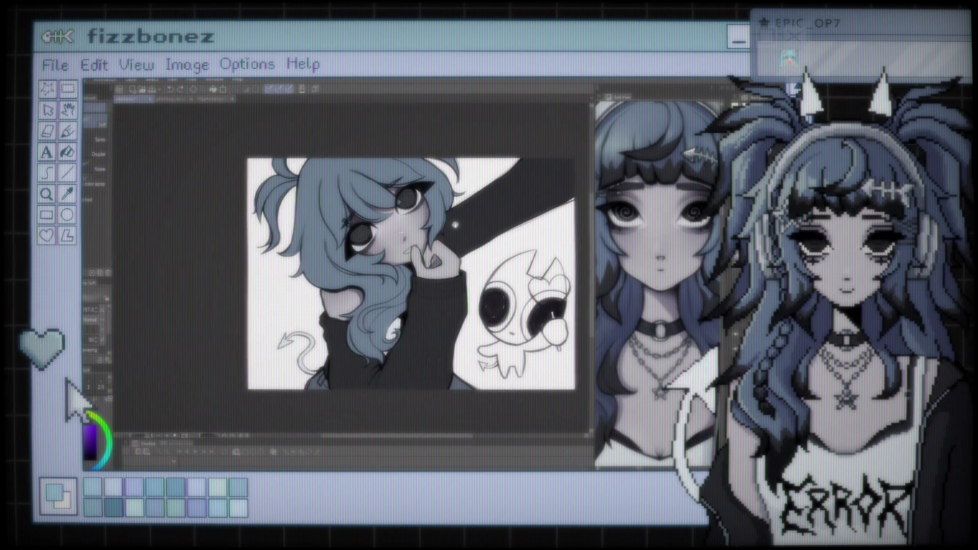
pyautogui.scroll(2, 455, 224)
pyautogui.scroll(1, 455, 224)
pyautogui.scroll(1, 455, 225)
pyautogui.scroll(-1, 389, 268)
pyautogui.scroll(-1, 389, 269)
pyautogui.scroll(-1, 389, 269)
pyautogui.scroll(-1, 389, 268)
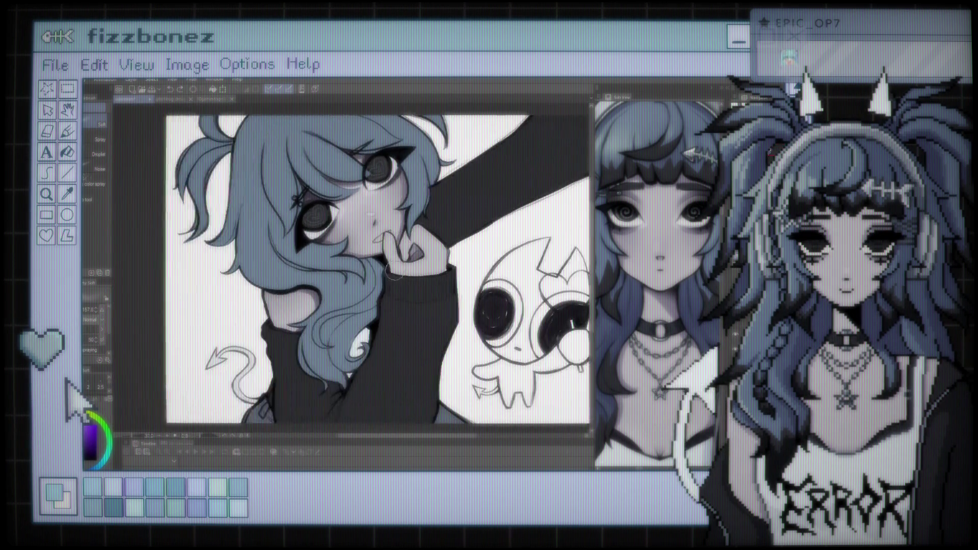
pyautogui.scroll(-1, 394, 268)
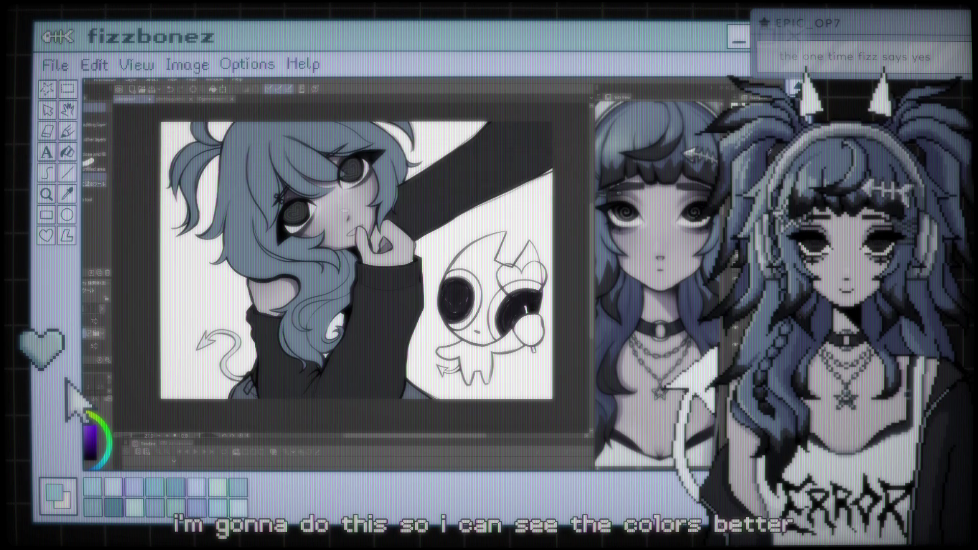
# - Tint the paper layer from white to a muted grey-beige, then zoom in on the face
pyautogui.click(317, 257)
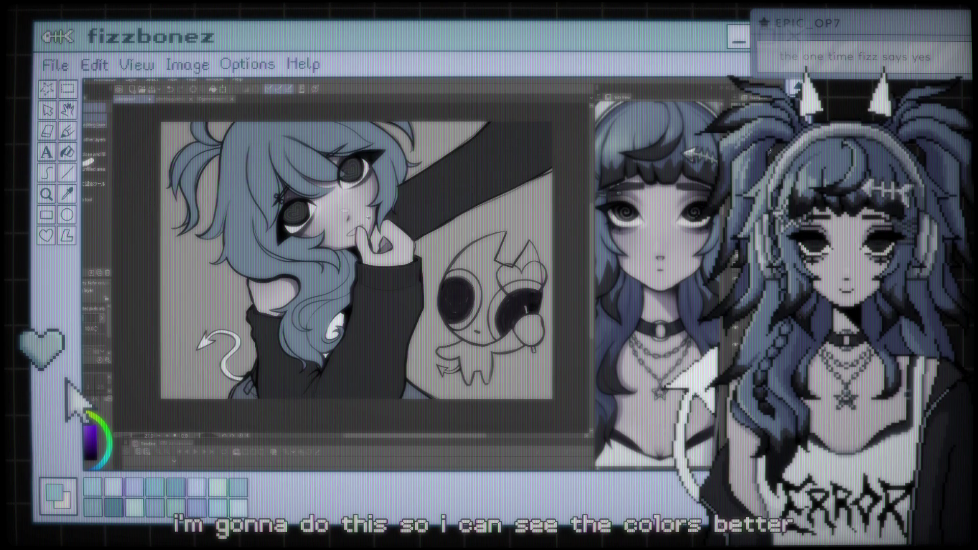
pyautogui.scroll(-3, 383, 280)
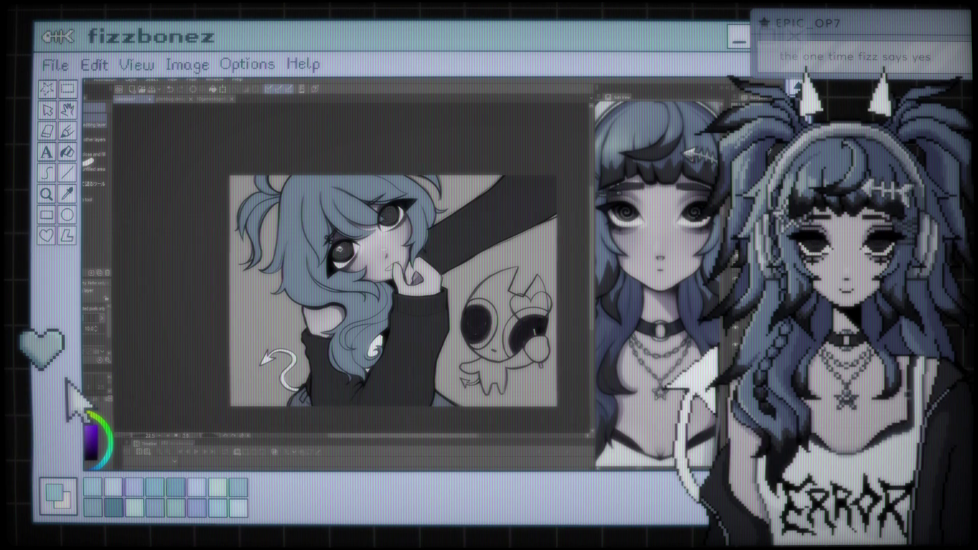
pyautogui.scroll(5, 390, 228)
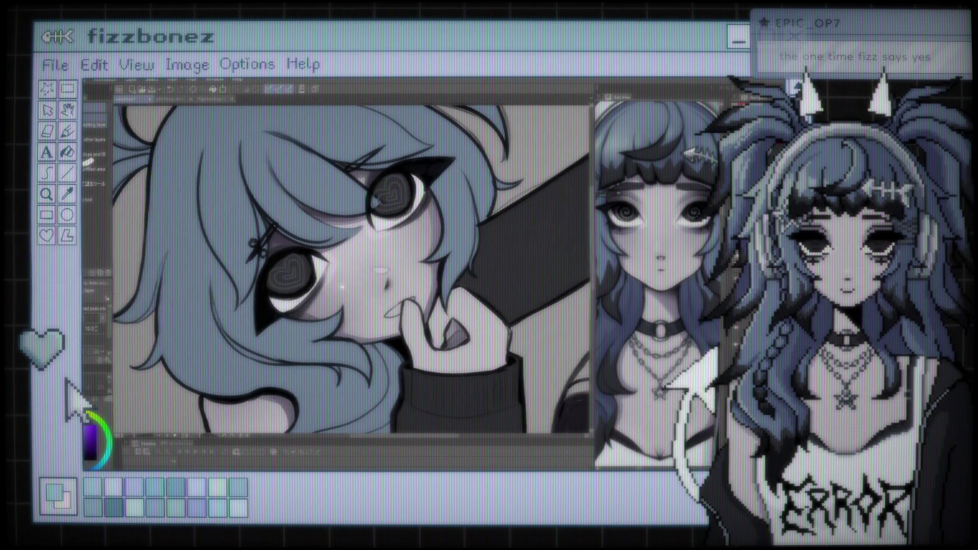
pyautogui.scroll(1, 397, 269)
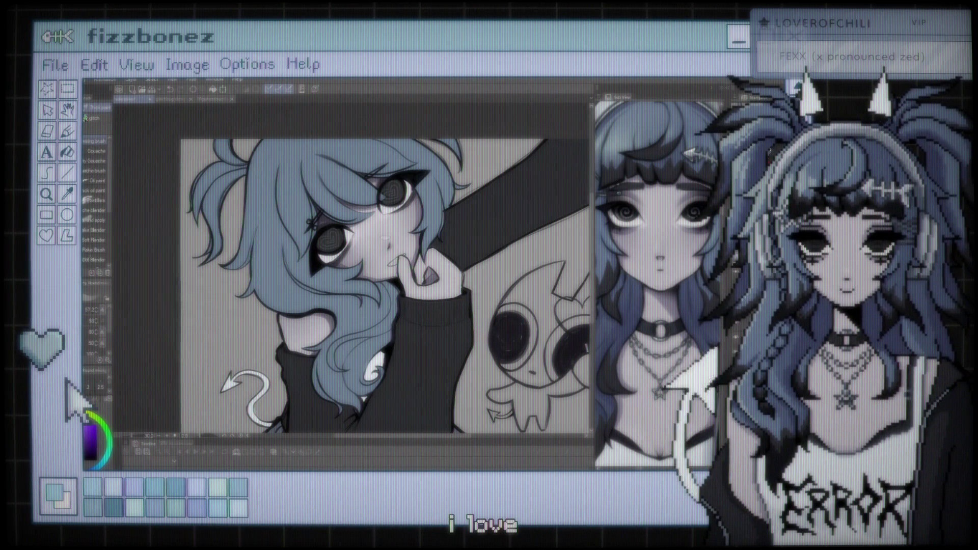
# - Zoom in and sample the girl's blue hair with the Eyedropper as the drawing colour
pyautogui.scroll(2, 346, 213)
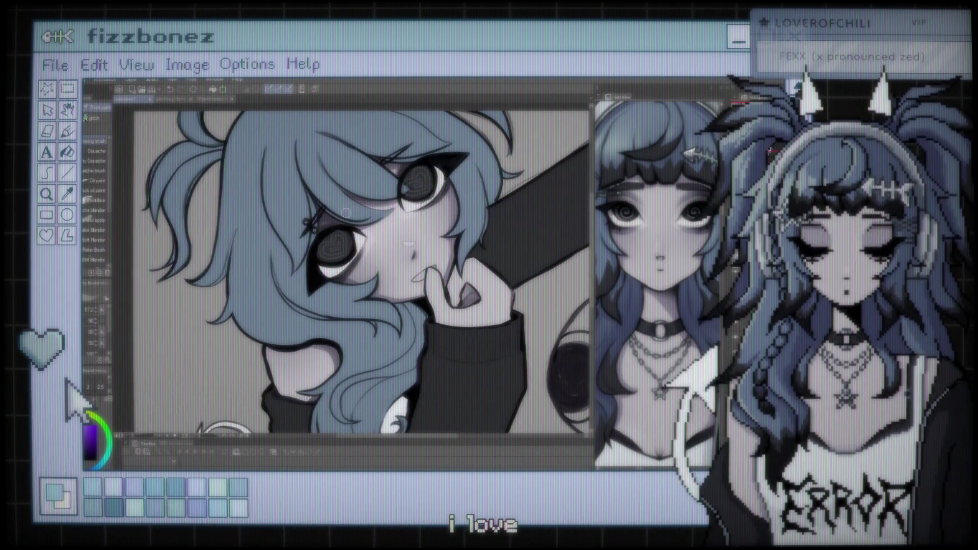
pyautogui.scroll(1, 346, 213)
pyautogui.scroll(2, 346, 212)
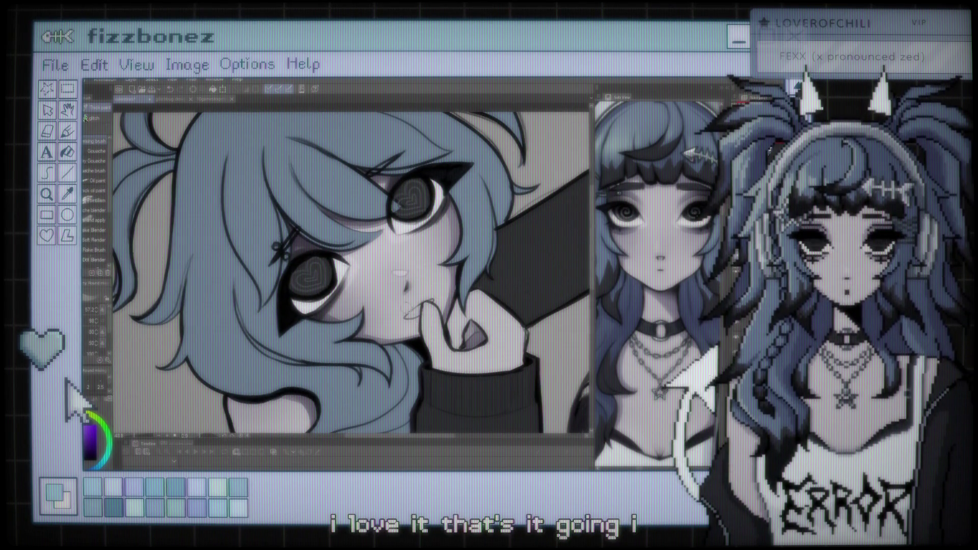
pyautogui.press('i')
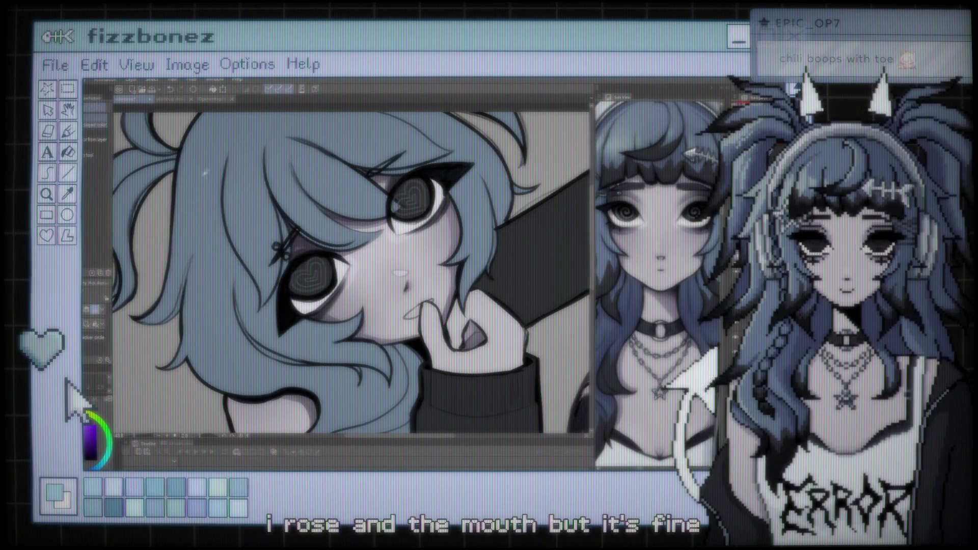
pyautogui.click(225, 207)
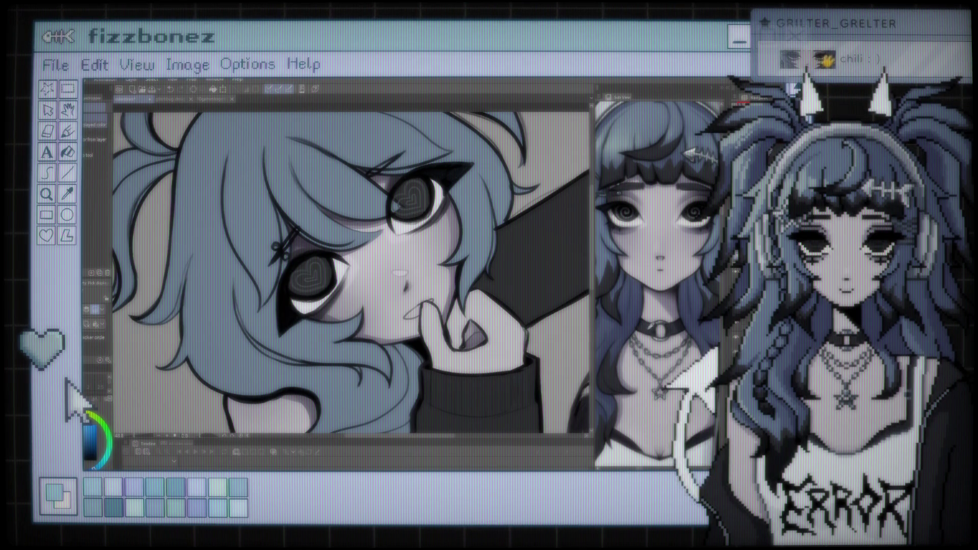
pyautogui.scroll(-1, 352, 275)
pyautogui.scroll(-1, 352, 275)
pyautogui.scroll(-1, 351, 275)
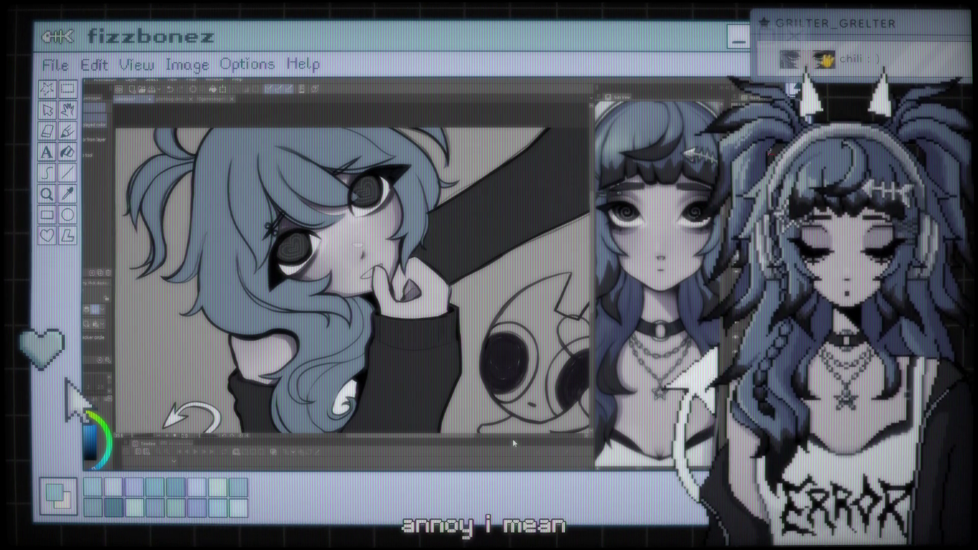
pyautogui.press('k')
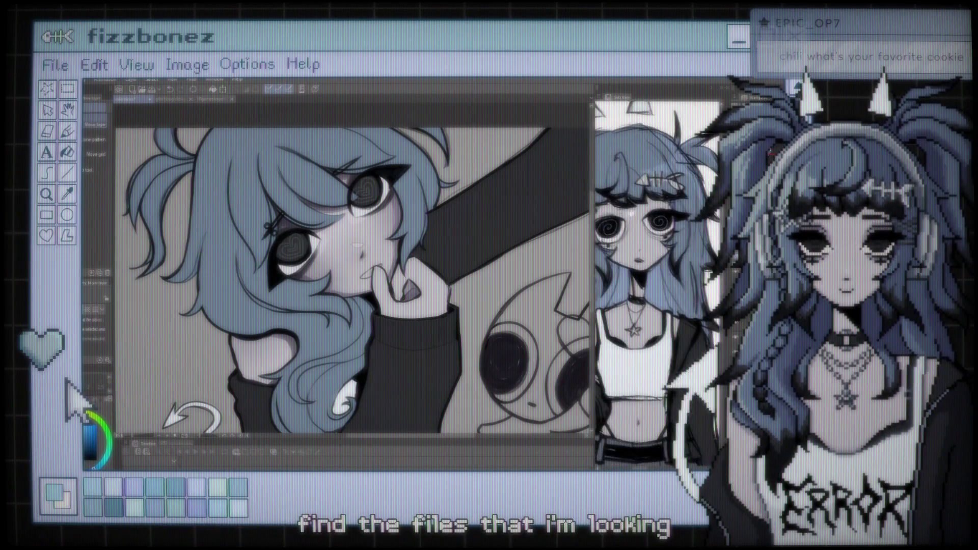
# - Return to the brushes, bring the tails into view, and raise brush size from 57.2 to 122.4
pyautogui.press('o')
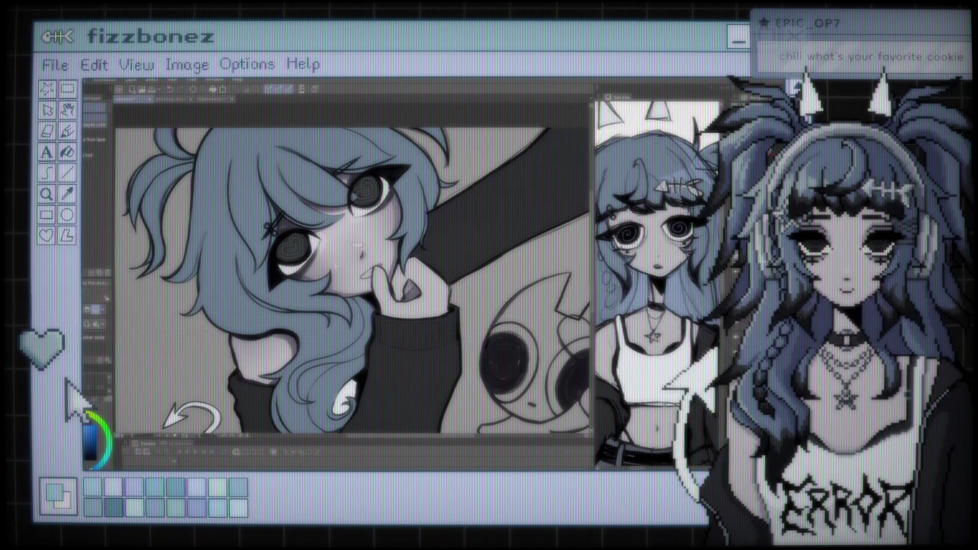
pyautogui.press('b')
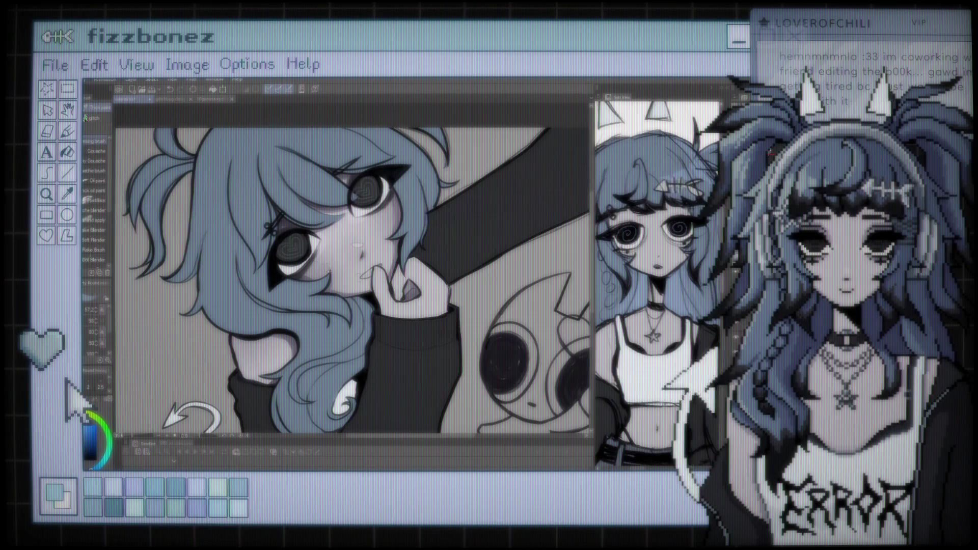
pyautogui.moveTo(331, 331); pyautogui.dragTo(333, 258)
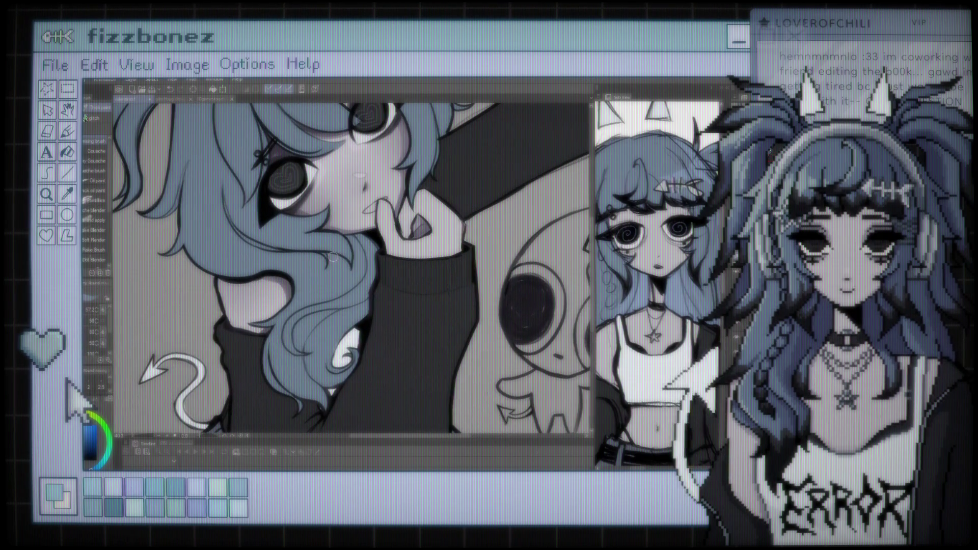
pyautogui.moveTo(349, 267); pyautogui.dragTo(366, 267)
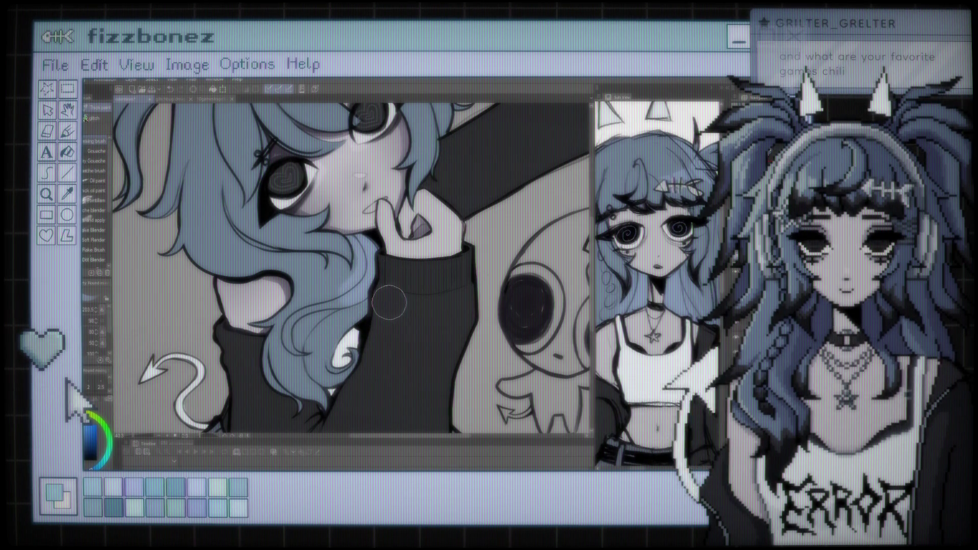
pyautogui.scroll(-2, 389, 303)
pyautogui.scroll(-3, 389, 302)
pyautogui.scroll(3, 373, 231)
pyautogui.scroll(1, 373, 232)
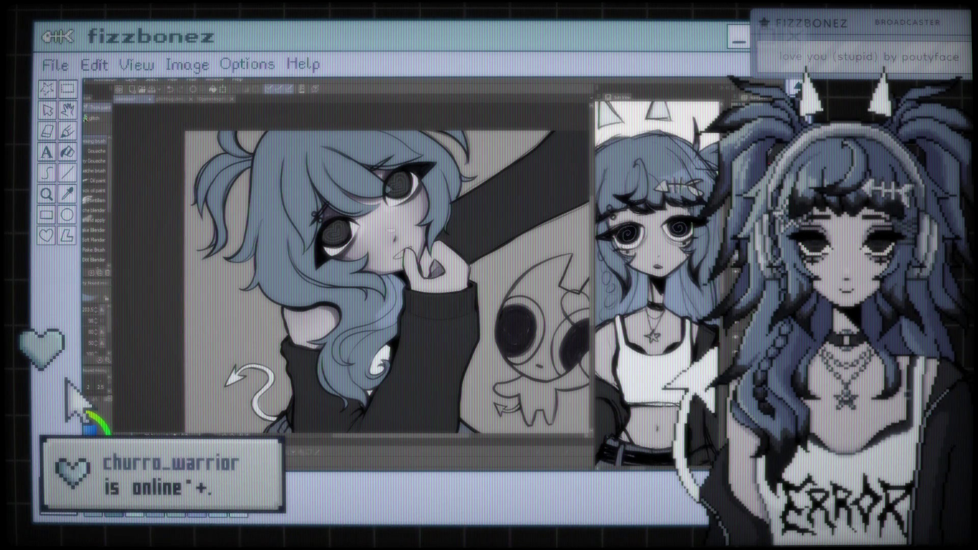
pyautogui.scroll(2, 402, 281)
pyautogui.scroll(2, 398, 275)
pyautogui.scroll(2, 392, 267)
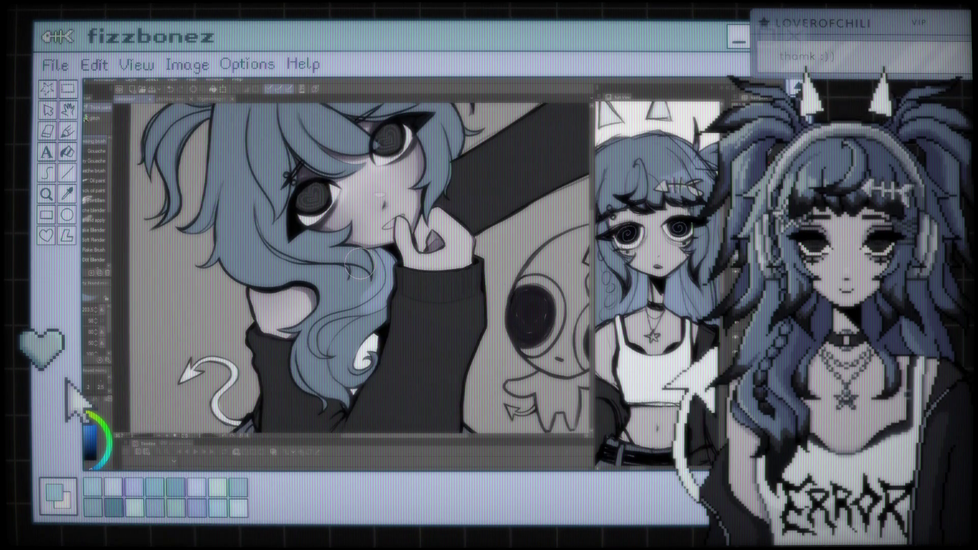
pyautogui.scroll(2, 386, 258)
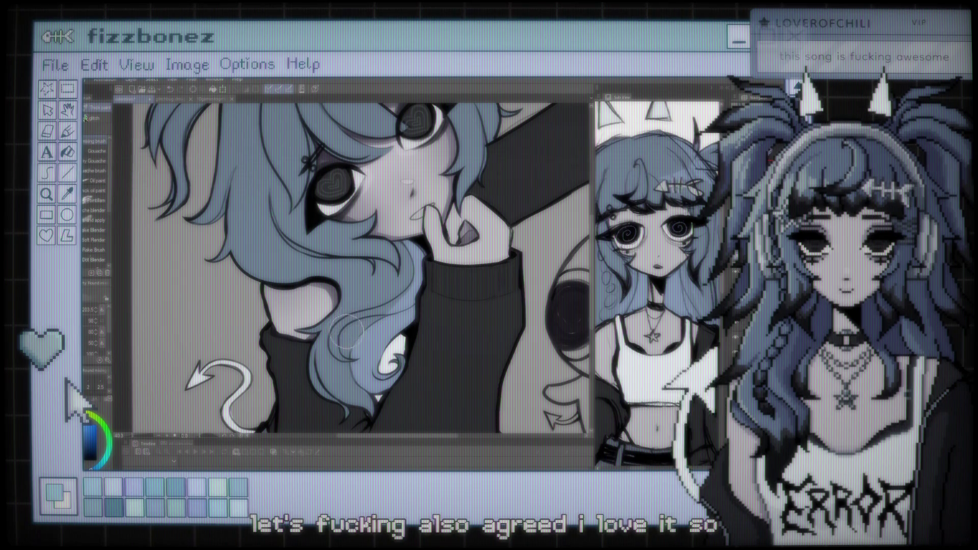
# - Paint a white crescent highlight on the hair and shrink the brush back to 57.2
pyautogui.moveTo(360, 329); pyautogui.dragTo(407, 336)
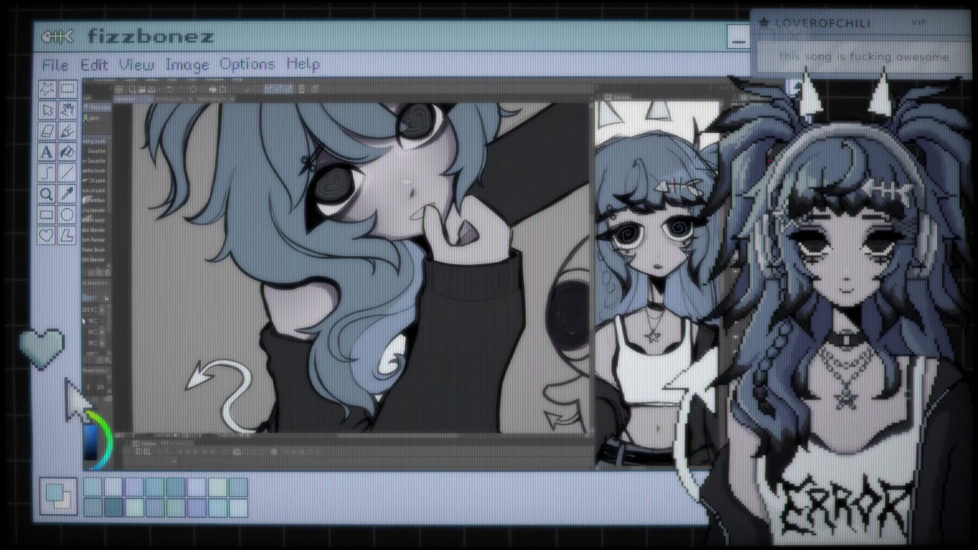
pyautogui.moveTo(382, 294); pyautogui.dragTo(349, 268)
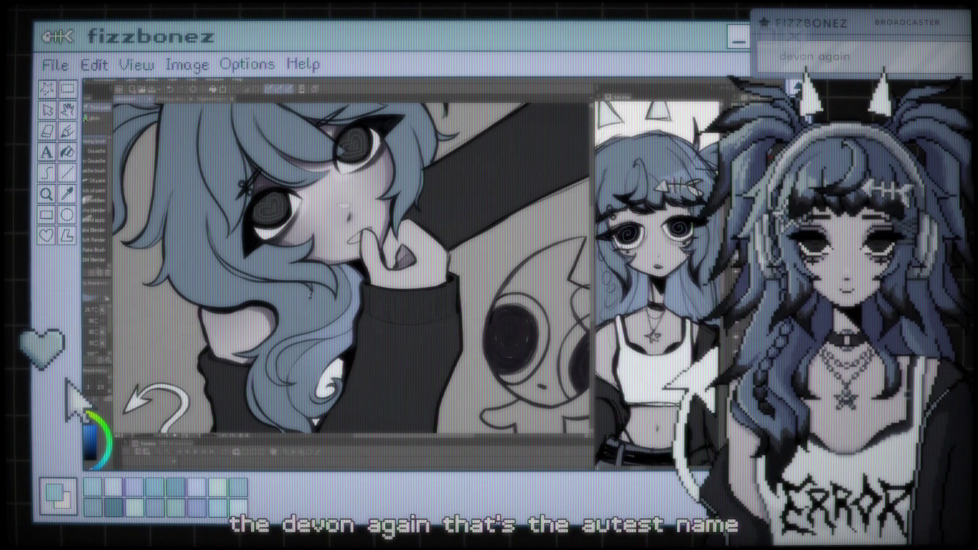
pyautogui.hotkey('ctrl', '-')
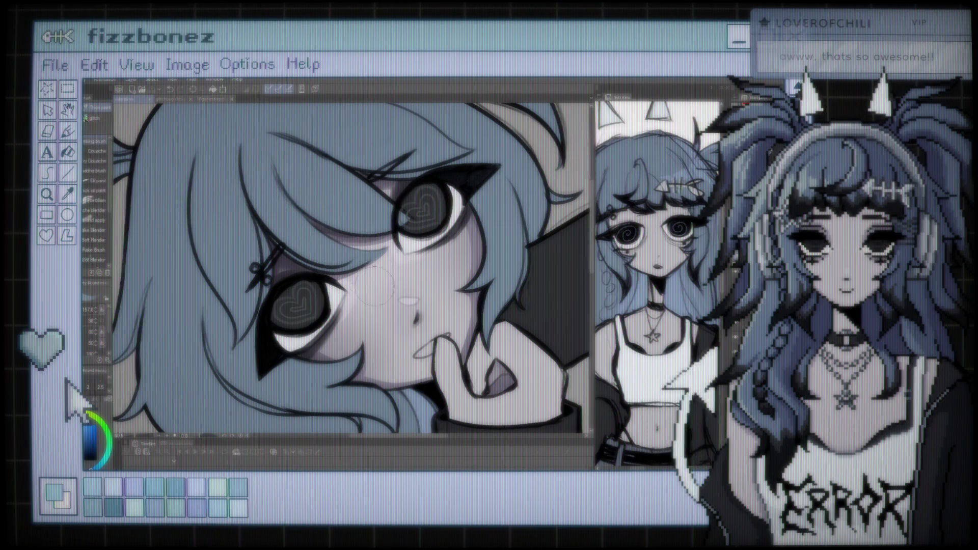
pyautogui.scroll(-1, 376, 257)
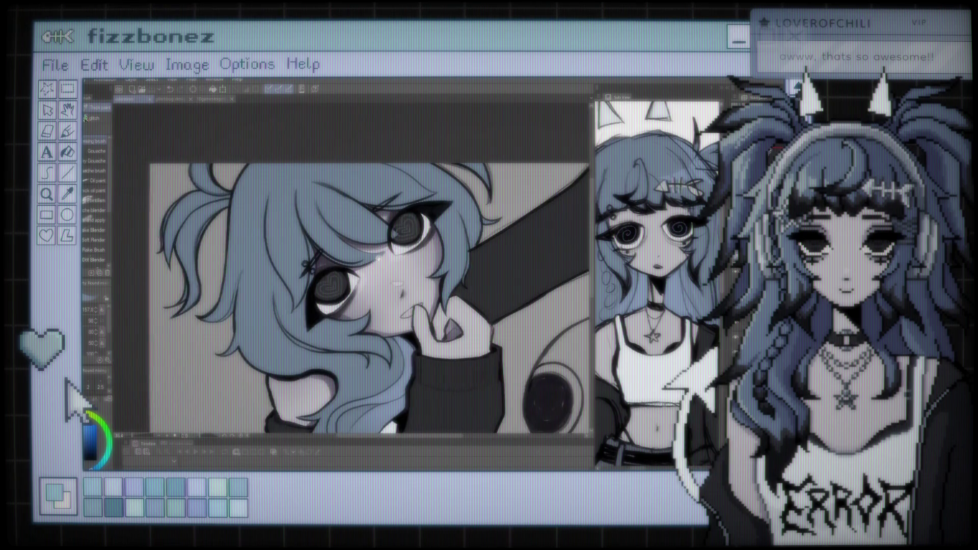
pyautogui.scroll(-1, 377, 257)
pyautogui.scroll(-1, 377, 258)
pyautogui.scroll(-1, 377, 258)
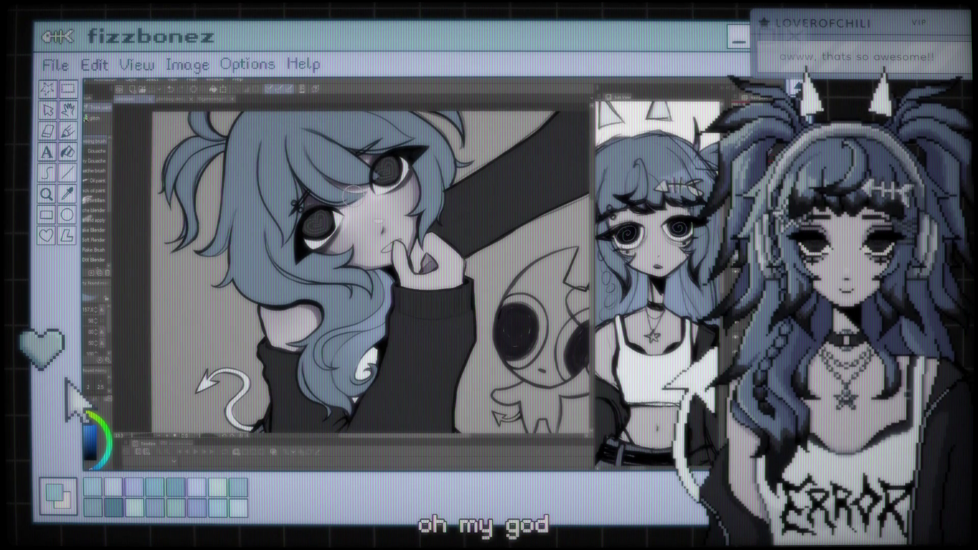
pyautogui.scroll(-1, 346, 219)
pyautogui.scroll(2, 335, 258)
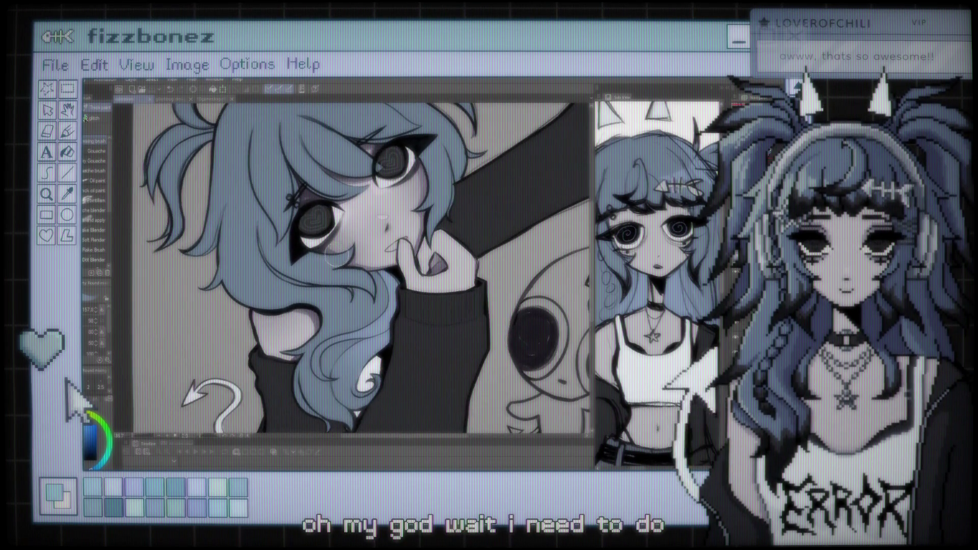
pyautogui.scroll(1, 335, 258)
pyautogui.scroll(1, 335, 258)
pyautogui.scroll(1, 355, 256)
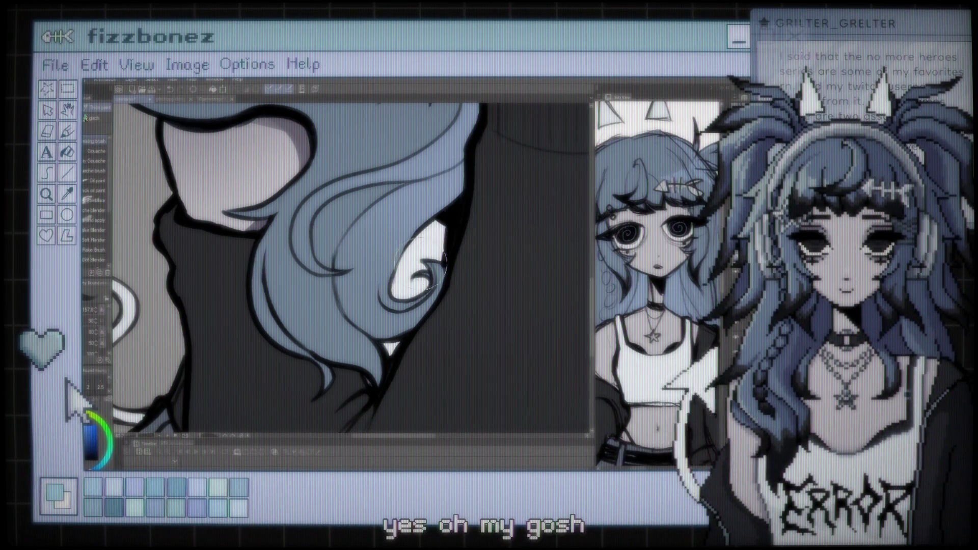
# - Pan across the drawing and zoom out to about 25% to view the girl and creature
pyautogui.scroll(-3, 442, 262)
pyautogui.scroll(-2, 442, 262)
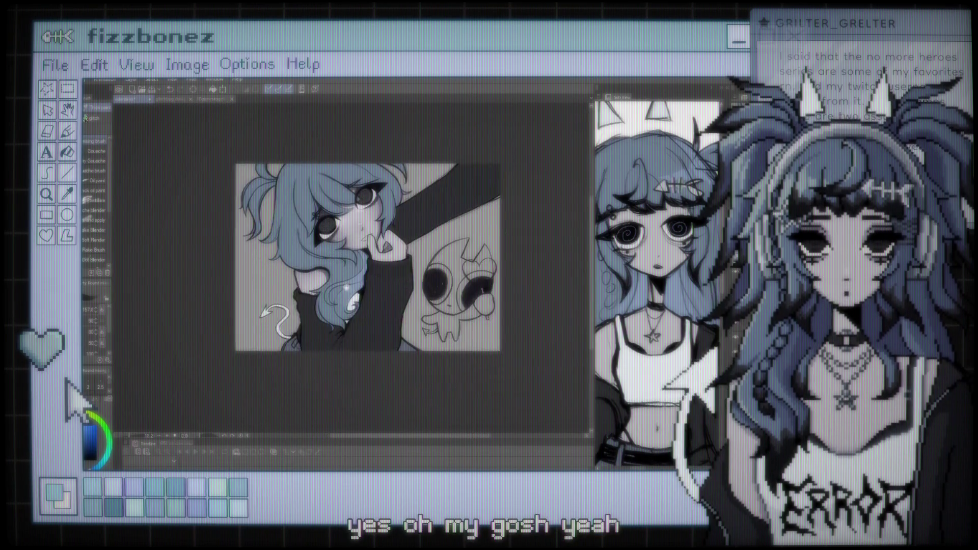
pyautogui.scroll(2, 352, 255)
pyautogui.scroll(2, 352, 254)
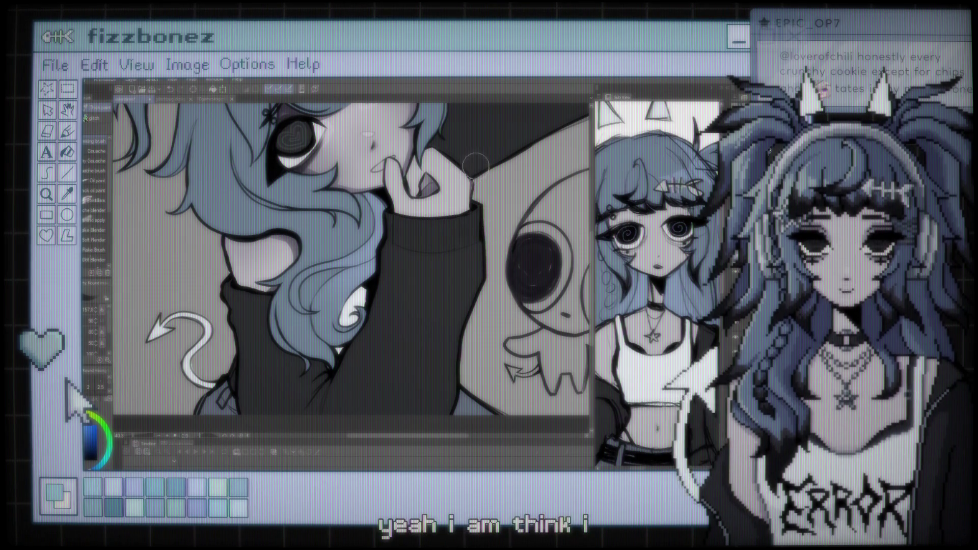
pyautogui.moveTo(477, 164); pyautogui.dragTo(497, 202)
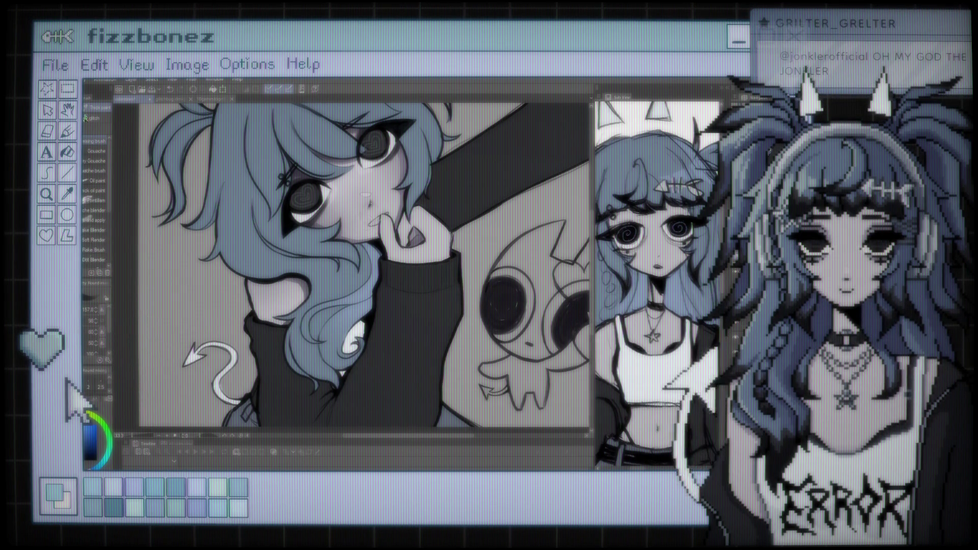
pyautogui.hotkey('ctrl', '-')
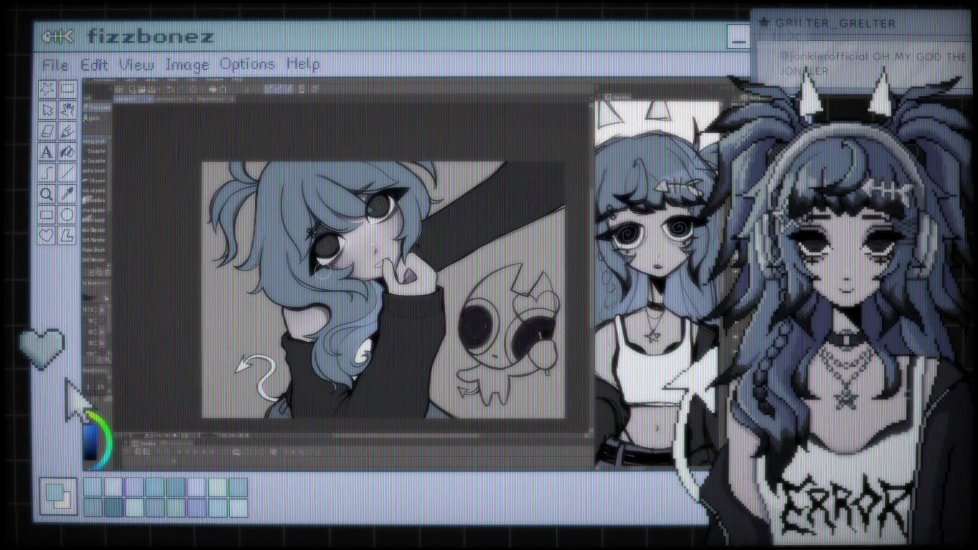
pyautogui.scroll(3, 321, 271)
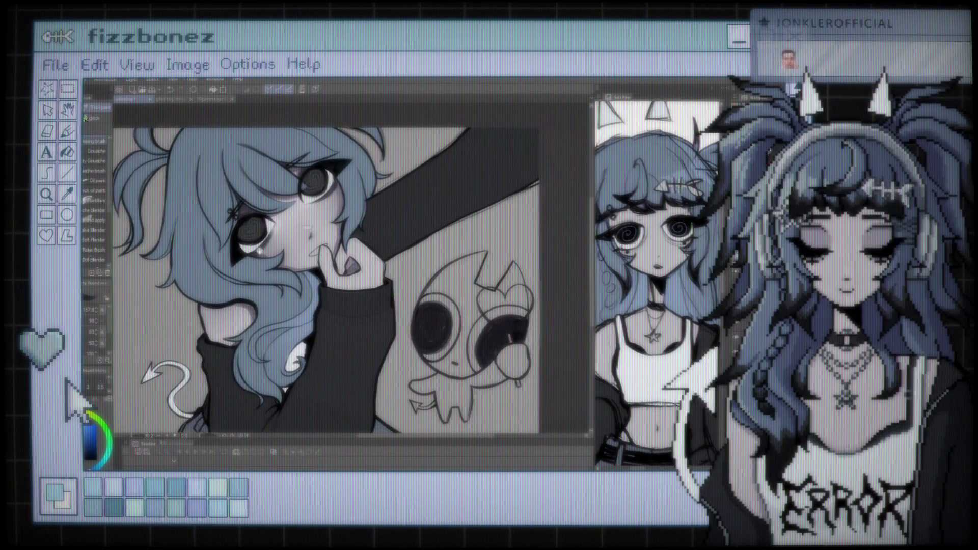
pyautogui.scroll(1, 274, 253)
pyautogui.scroll(1, 300, 258)
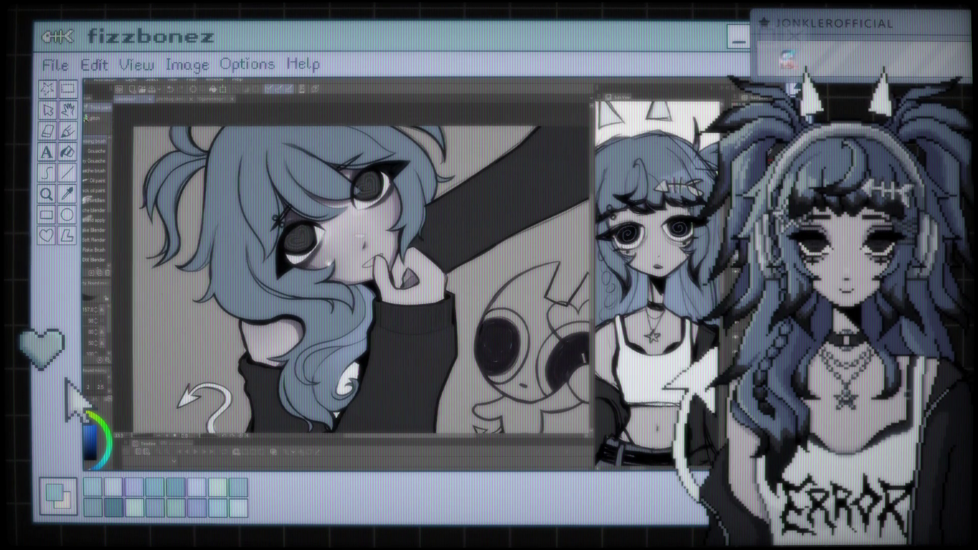
pyautogui.scroll(1, 324, 264)
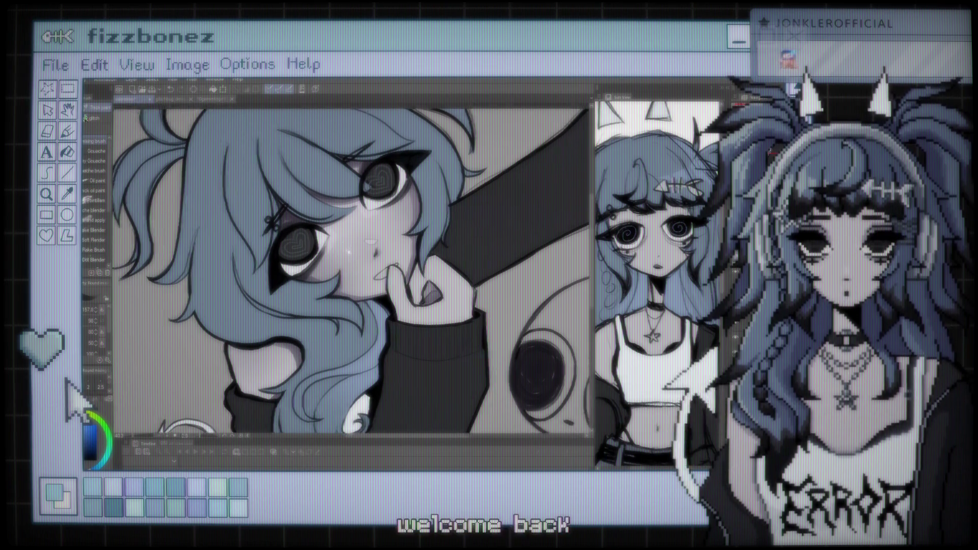
pyautogui.moveTo(370, 213); pyautogui.dragTo(398, 251)
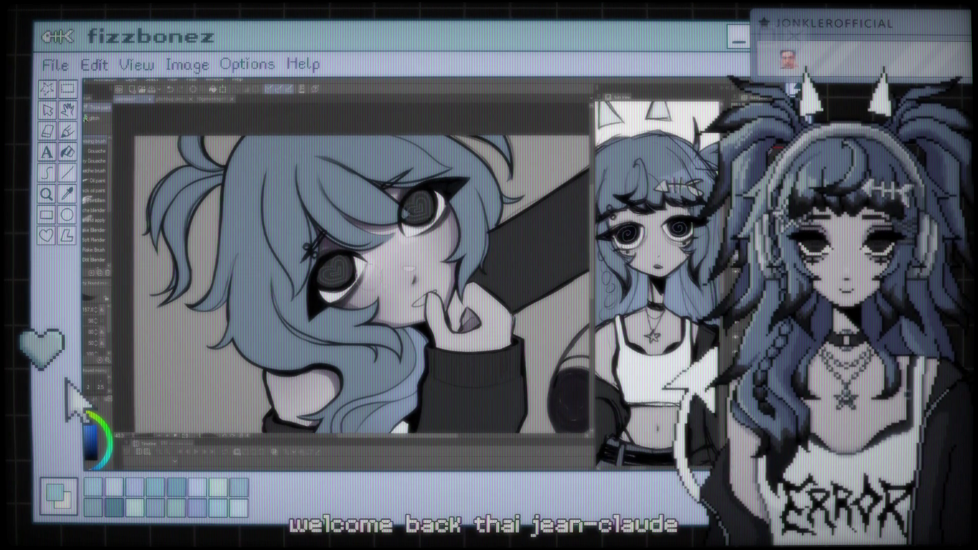
pyautogui.scroll(-1, 328, 247)
pyautogui.scroll(-1, 328, 246)
pyautogui.scroll(2, 328, 247)
pyautogui.scroll(1, 326, 238)
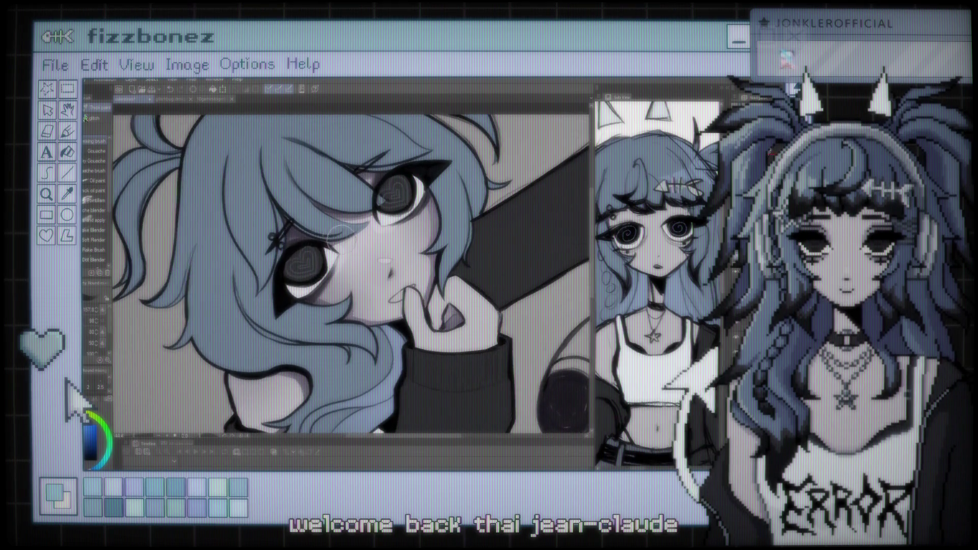
pyautogui.scroll(2, 325, 232)
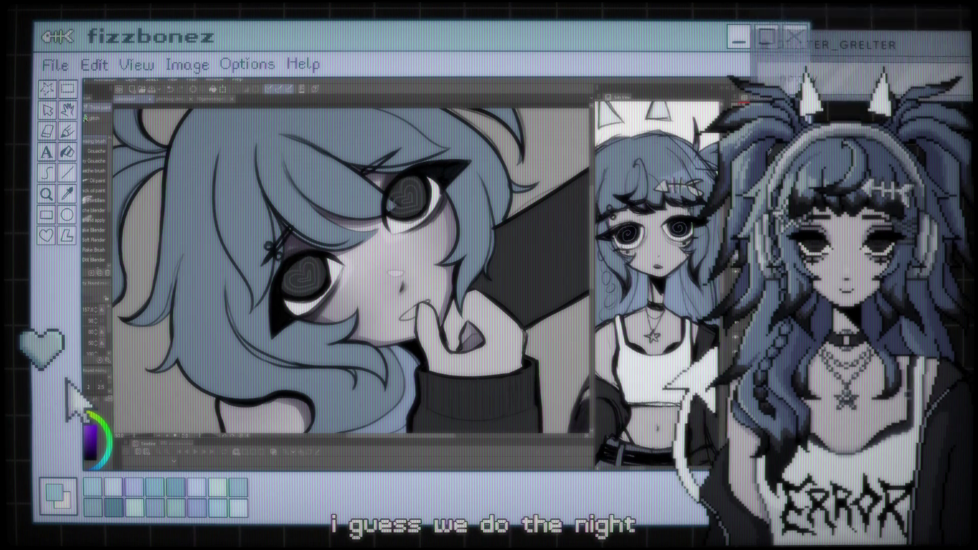
pyautogui.scroll(-1, 385, 314)
pyautogui.scroll(-3, 384, 314)
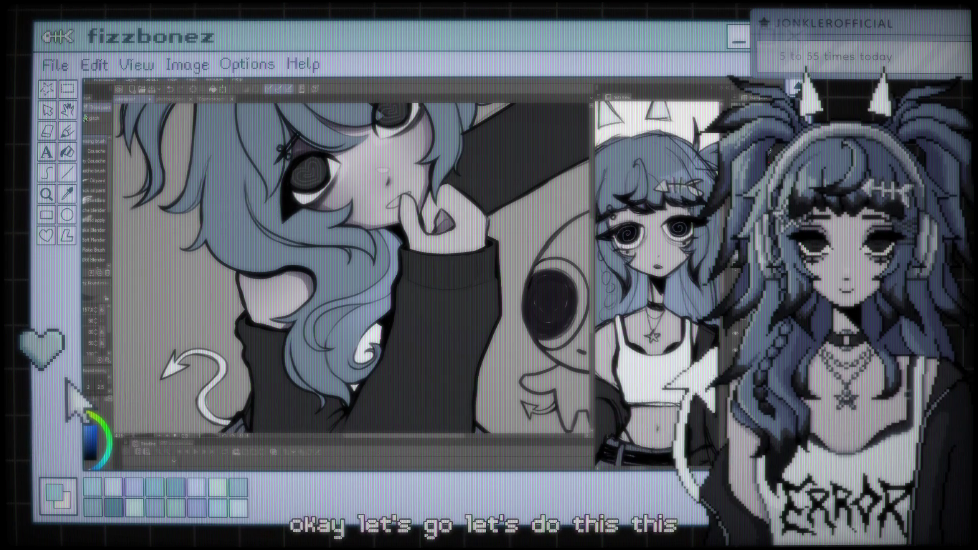
# - Airbrush darker tone on the lower hair by the sleeve, the left hair edge, and beside the face
pyautogui.press('b')
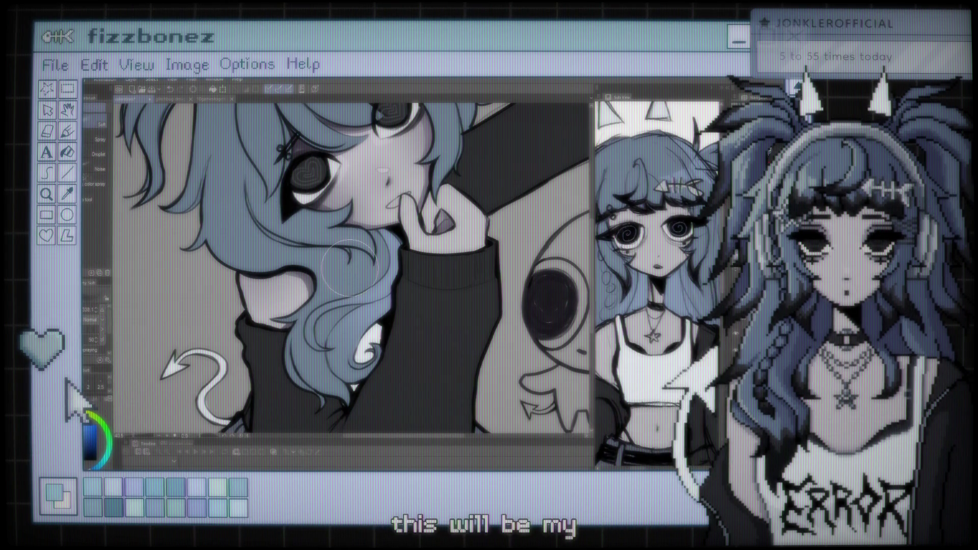
pyautogui.moveTo(337, 336); pyautogui.dragTo(372, 410)
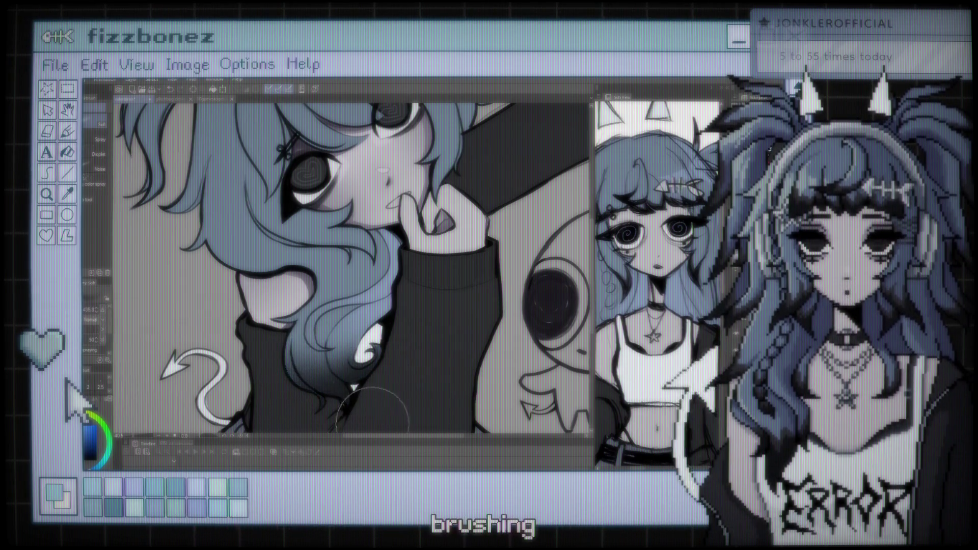
pyautogui.moveTo(275, 198); pyautogui.dragTo(367, 275)
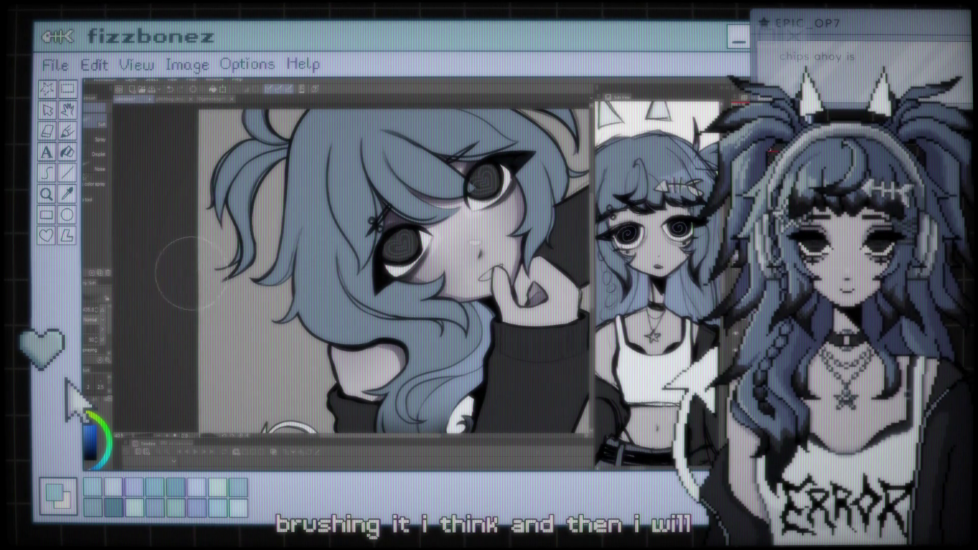
pyautogui.moveTo(241, 214)
pyautogui.mouseDown()
pyautogui.moveTo(227, 275)
pyautogui.moveTo(351, 265)
pyautogui.moveTo(317, 282)
pyautogui.mouseUp()
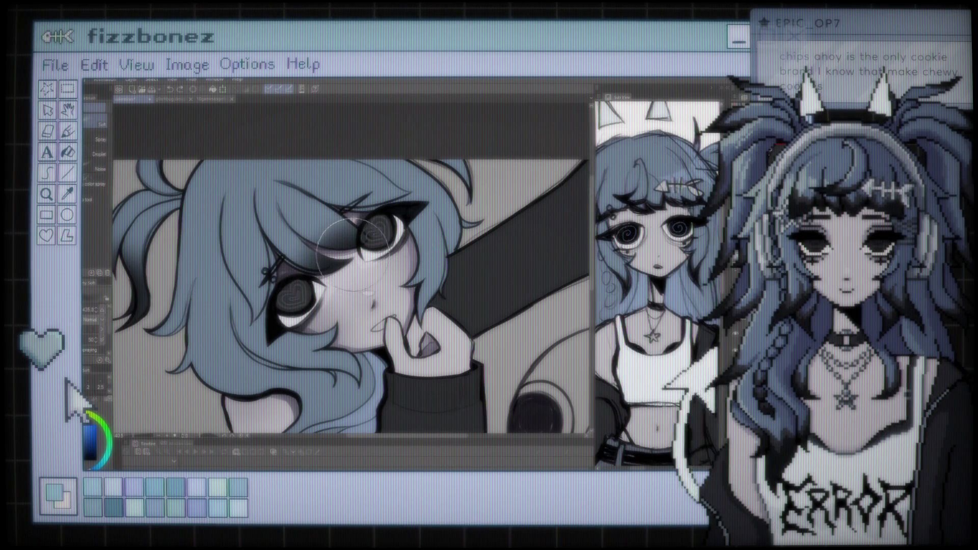
pyautogui.moveTo(352, 254); pyautogui.dragTo(338, 254)
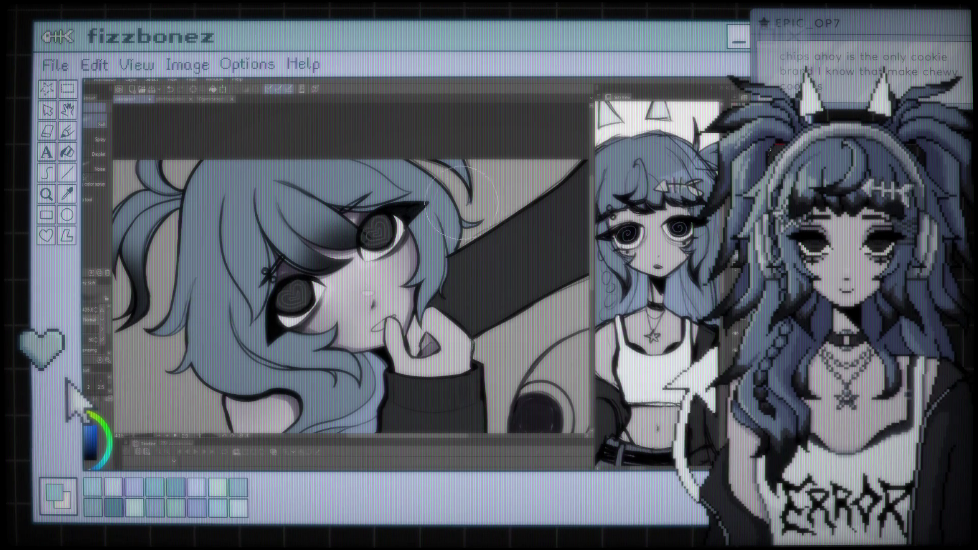
# - Zoom in and pan toward the hand at her lips to check the darkened hair
pyautogui.scroll(-2, 466, 206)
pyautogui.scroll(-2, 438, 227)
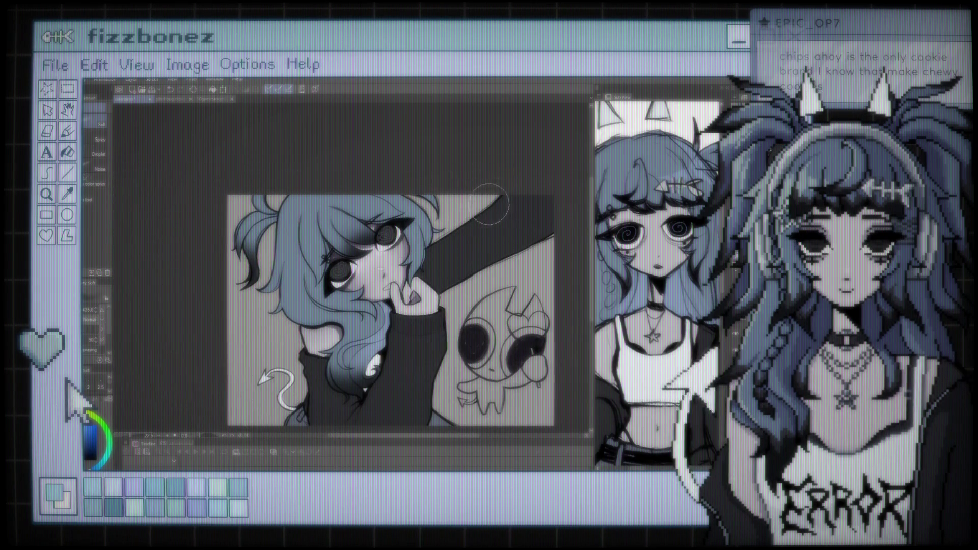
pyautogui.scroll(1, 491, 204)
pyautogui.scroll(2, 497, 214)
pyautogui.scroll(1, 504, 229)
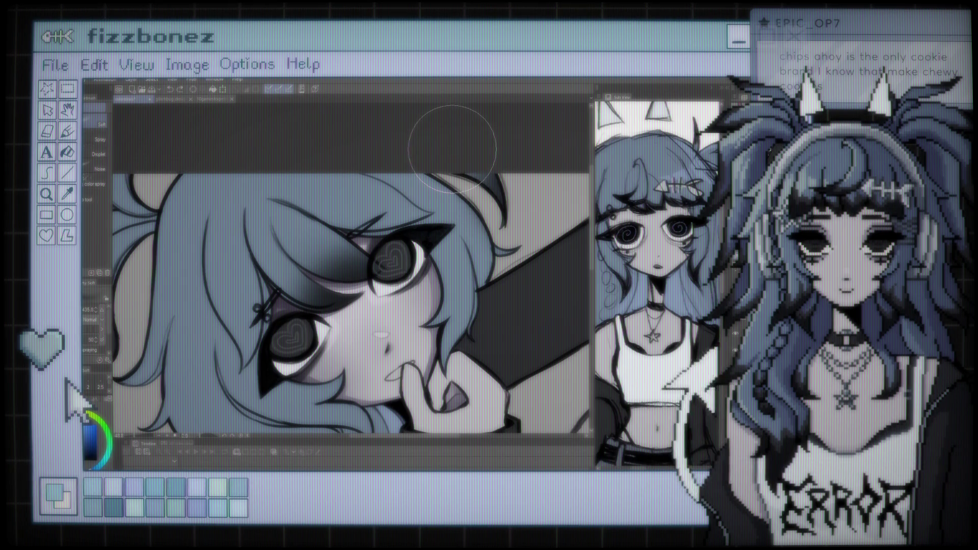
pyautogui.scroll(-2, 452, 149)
pyautogui.scroll(-2, 382, 214)
pyautogui.scroll(1, 309, 275)
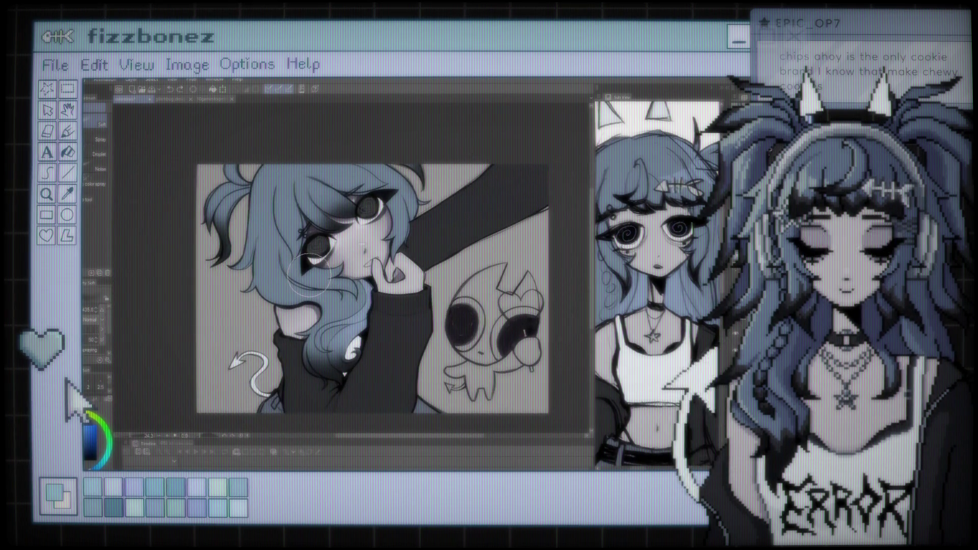
pyautogui.scroll(2, 309, 275)
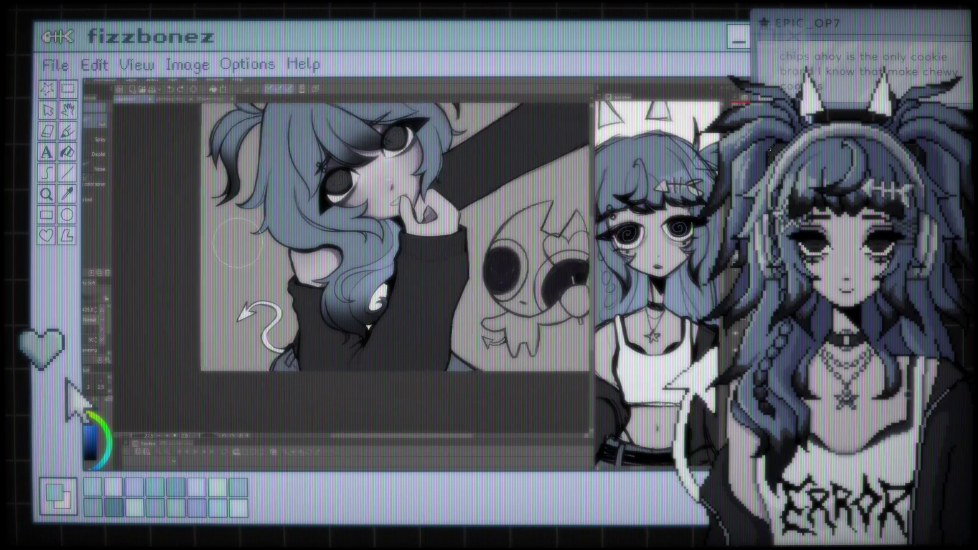
pyautogui.scroll(1, 234, 243)
pyautogui.scroll(1, 234, 243)
pyautogui.scroll(1, 235, 243)
pyautogui.scroll(1, 372, 246)
pyautogui.scroll(1, 325, 252)
pyautogui.scroll(1, 284, 261)
pyautogui.scroll(1, 295, 260)
pyautogui.scroll(1, 331, 259)
pyautogui.scroll(1, 374, 257)
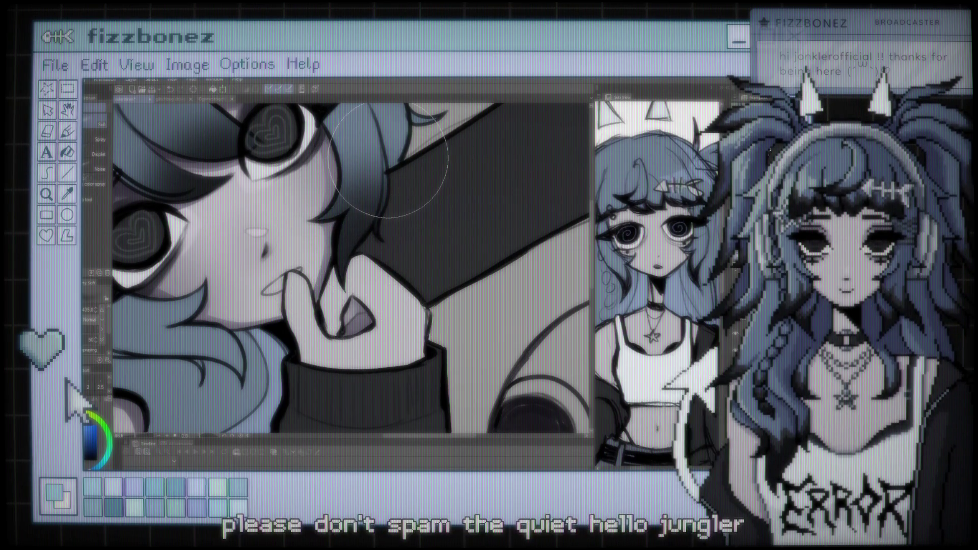
pyautogui.moveTo(387, 160); pyautogui.dragTo(481, 237)
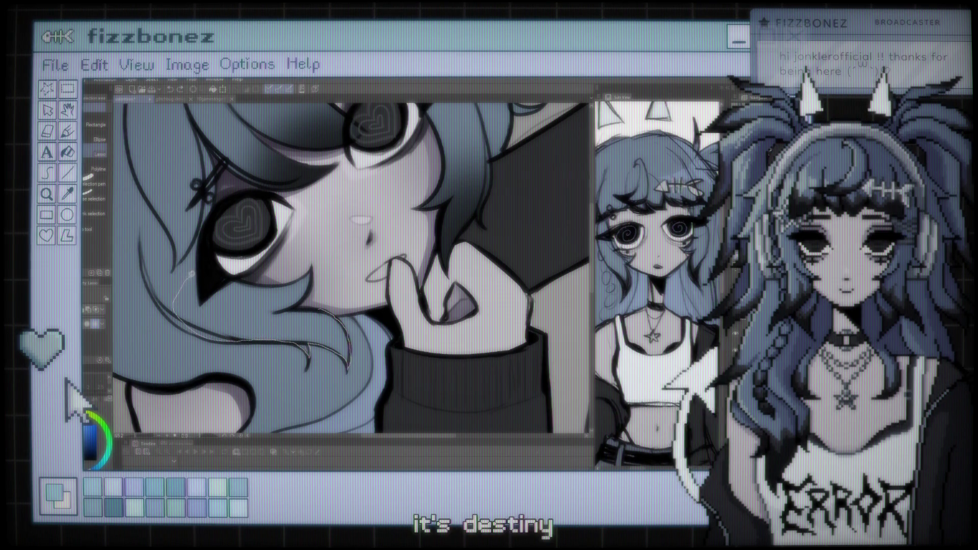
# - Lasso the hair lock by her cheek and spray darker shading into it with the Soft airbrush
pyautogui.moveTo(224, 270)
pyautogui.mouseDown()
pyautogui.moveTo(326, 287)
pyautogui.moveTo(348, 366)
pyautogui.mouseUp()
pyautogui.press('b')
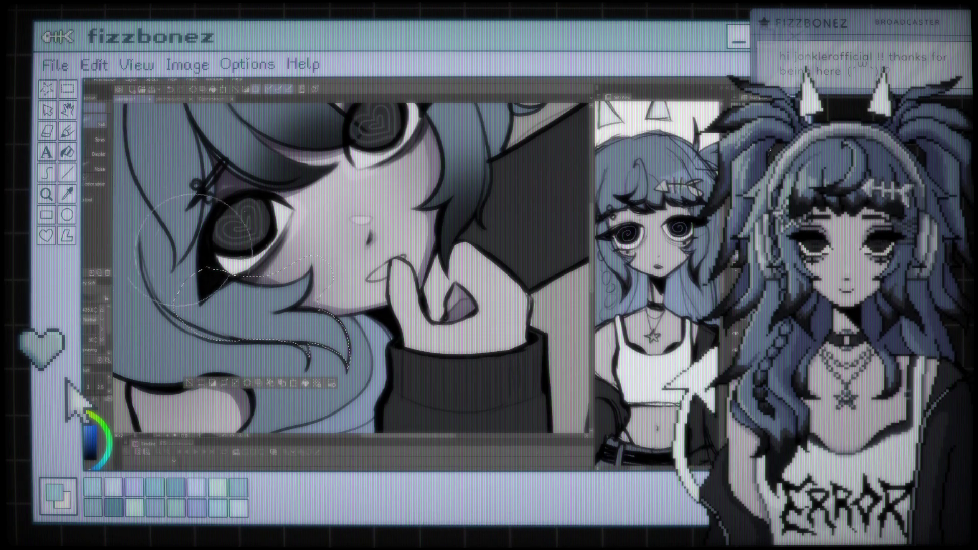
pyautogui.moveTo(356, 311); pyautogui.dragTo(269, 366)
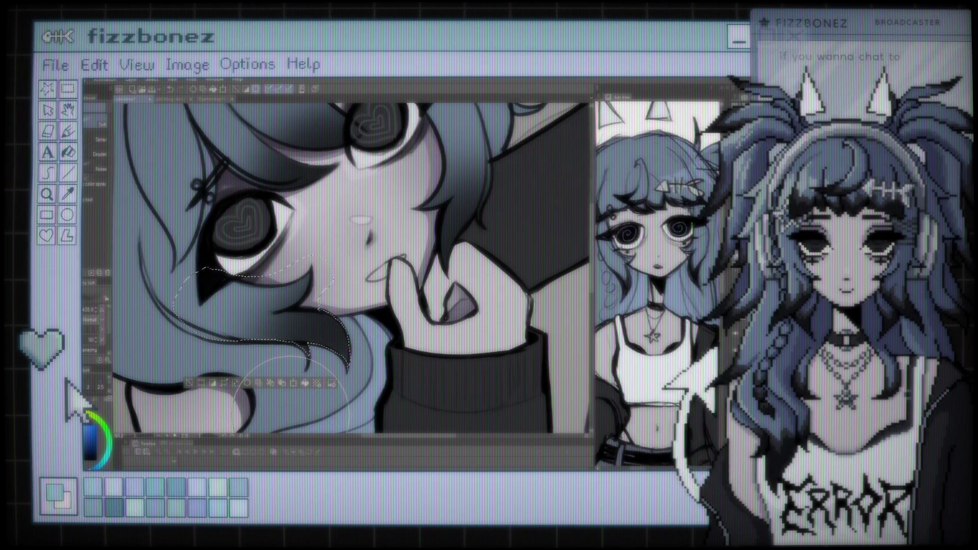
pyautogui.scroll(-2, 362, 307)
pyautogui.scroll(-2, 380, 315)
pyautogui.scroll(-1, 380, 314)
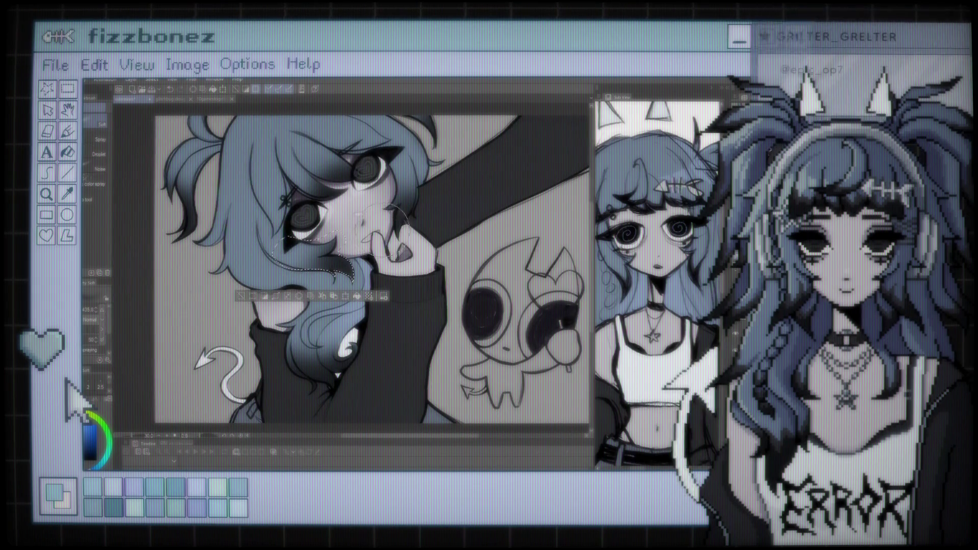
pyautogui.scroll(1, 392, 255)
pyautogui.scroll(1, 402, 209)
pyautogui.scroll(1, 400, 209)
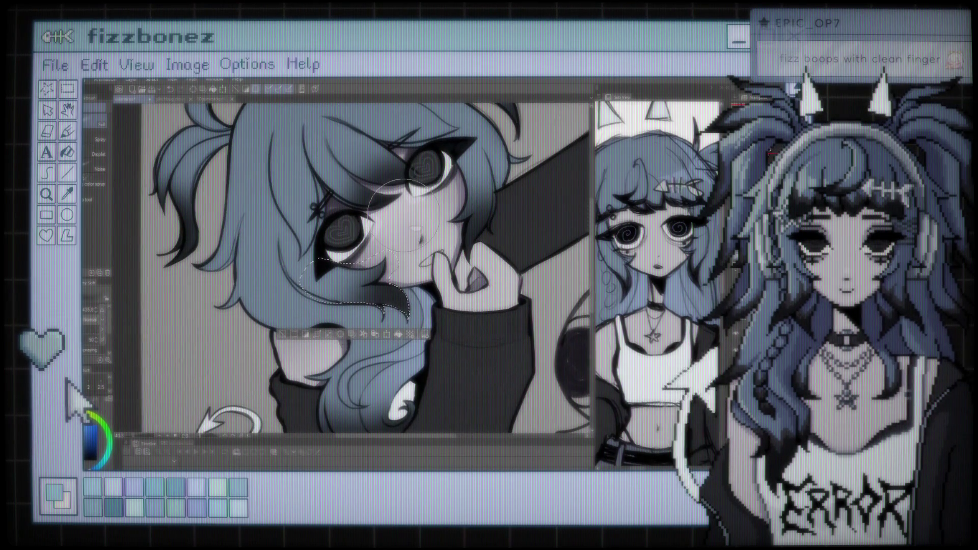
pyautogui.scroll(1, 392, 219)
pyautogui.scroll(1, 386, 226)
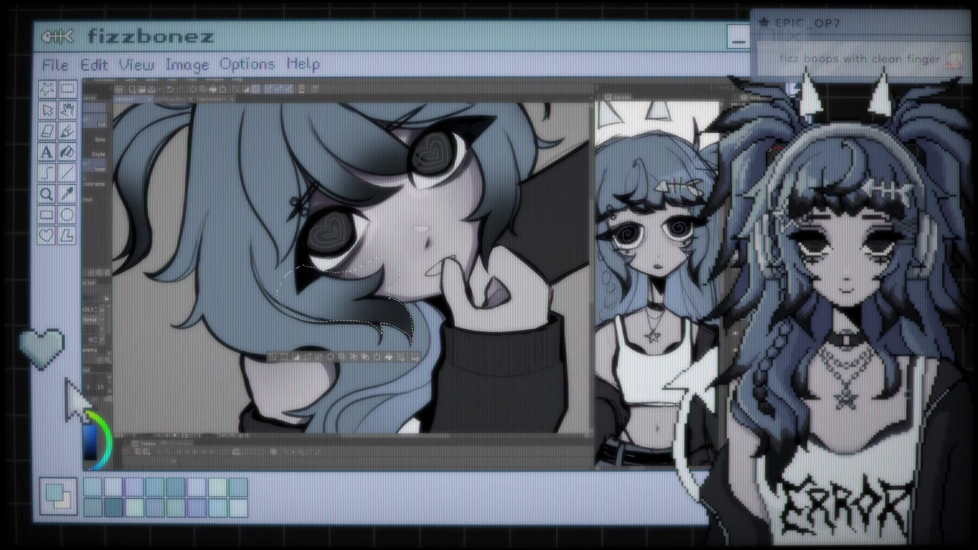
# - Clear the selection and fit the whole illustration to the window
pyautogui.press('m')
pyautogui.hotkey('ctrl', 'd')
pyautogui.hotkey('ctrl', '0')
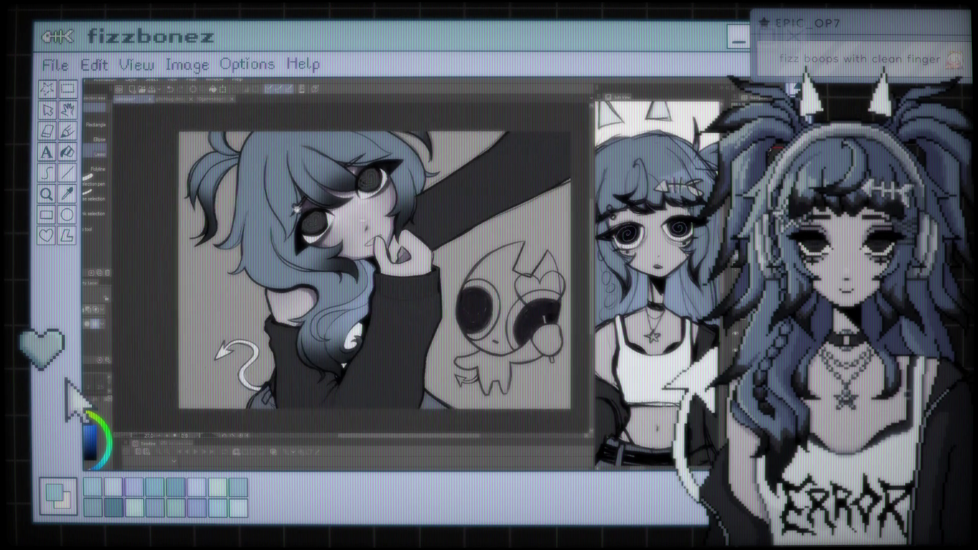
pyautogui.scroll(1, 529, 216)
pyautogui.scroll(1, 529, 217)
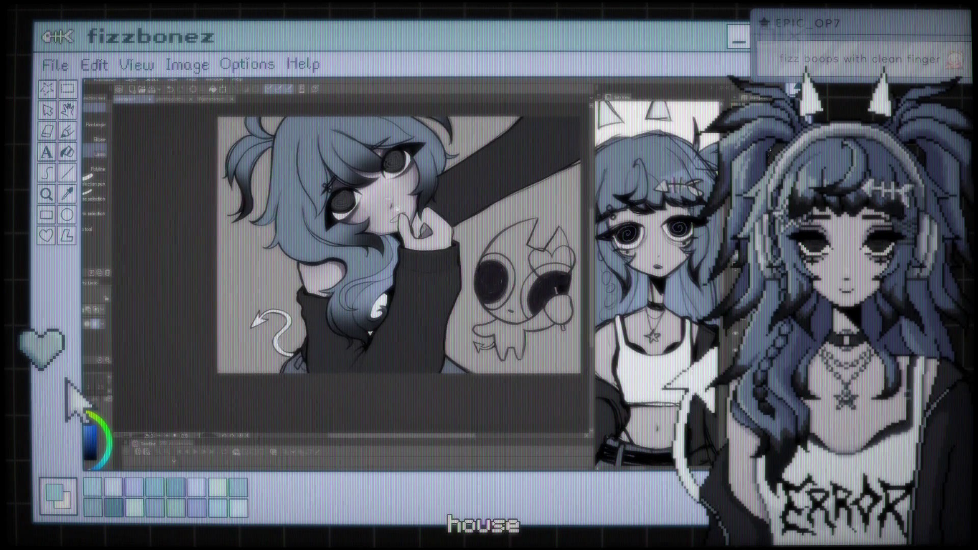
pyautogui.scroll(1, 351, 265)
pyautogui.scroll(-1, 356, 267)
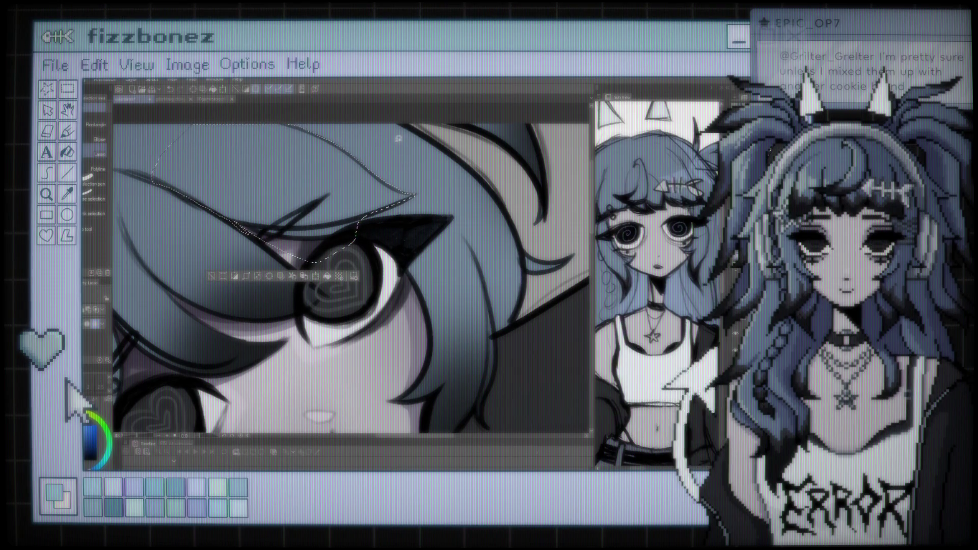
# - Close the lasso outline around the bangs over her upper eye and darken them
pyautogui.scroll(1, 241, 228)
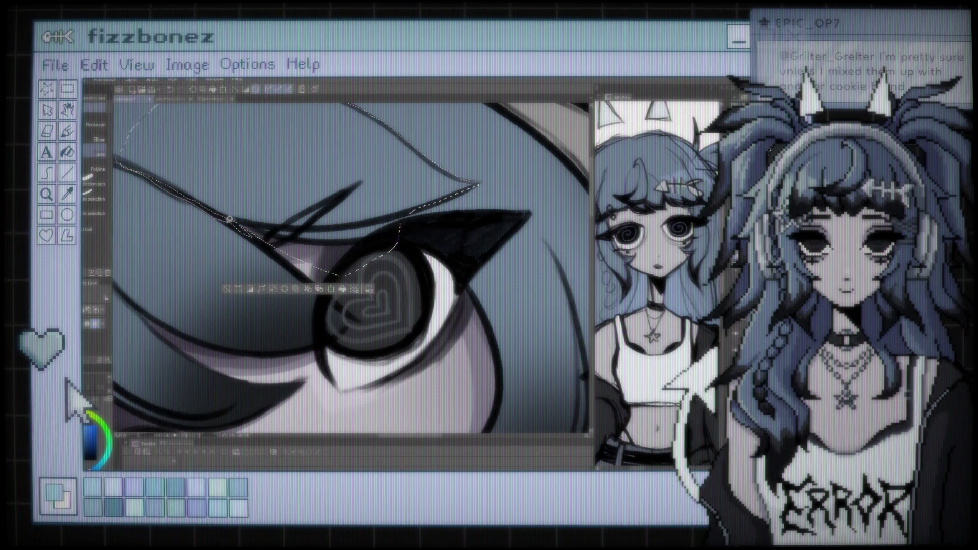
pyautogui.moveTo(121, 168); pyautogui.dragTo(141, 164)
pyautogui.scroll(-3, 204, 199)
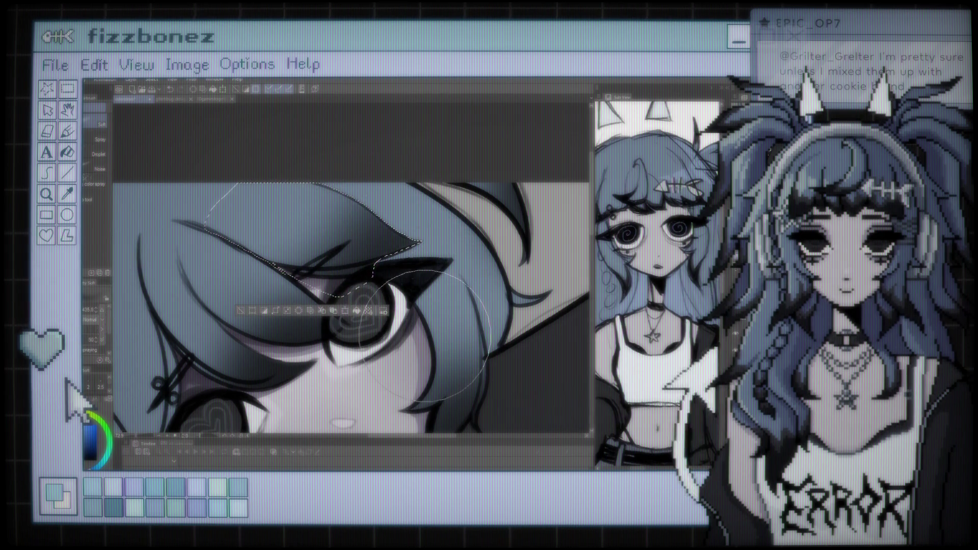
pyautogui.scroll(-2, 438, 285)
pyautogui.moveTo(445, 255); pyautogui.dragTo(488, 140)
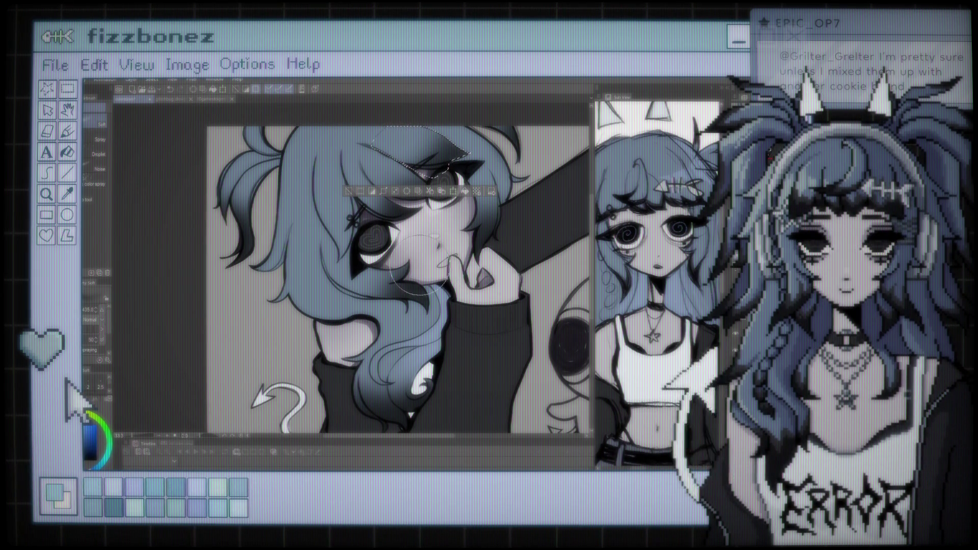
pyautogui.scroll(-1, 419, 266)
pyautogui.scroll(2, 418, 266)
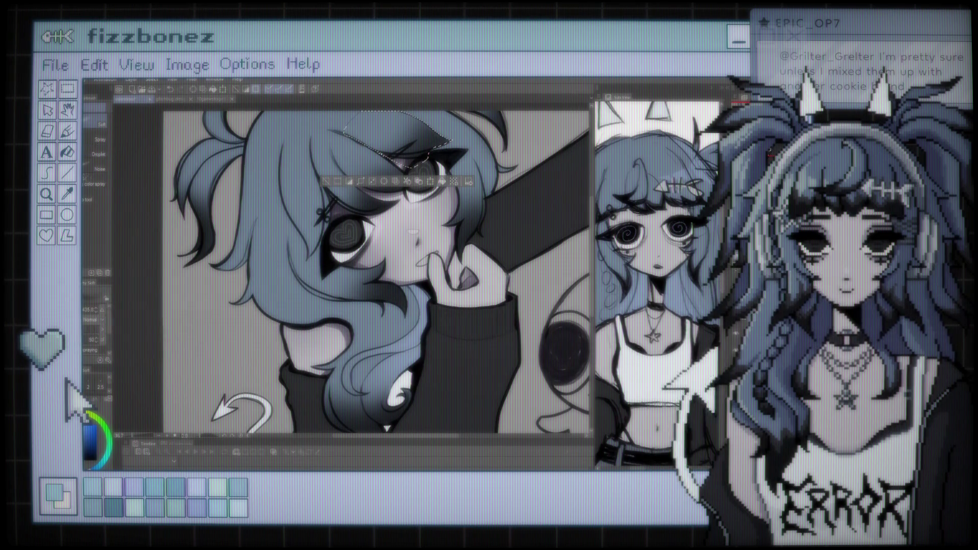
# - Return to the selection tools and zoom to review the darker bangs
pyautogui.press('m')
pyautogui.scroll(-1, 377, 270)
pyautogui.scroll(-1, 377, 270)
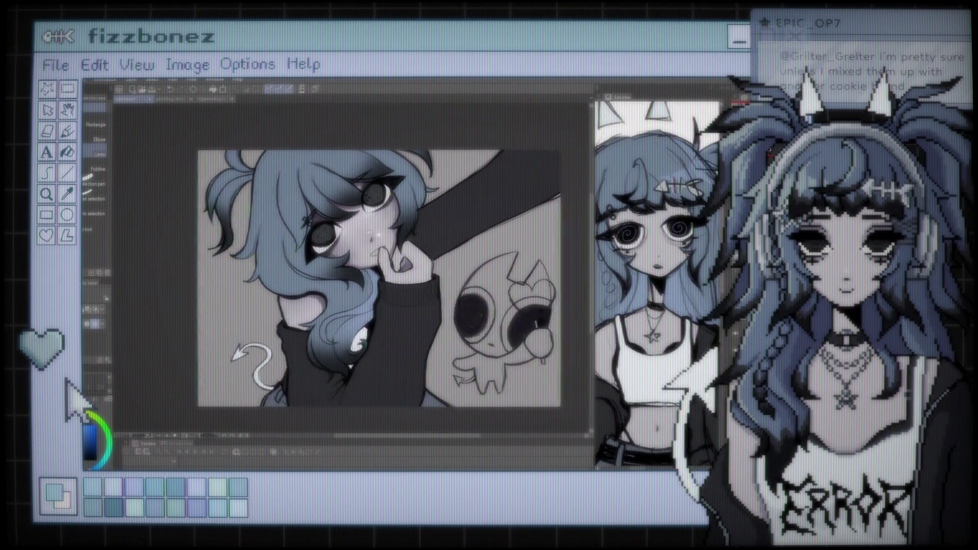
pyautogui.scroll(1, 335, 213)
pyautogui.scroll(1, 335, 213)
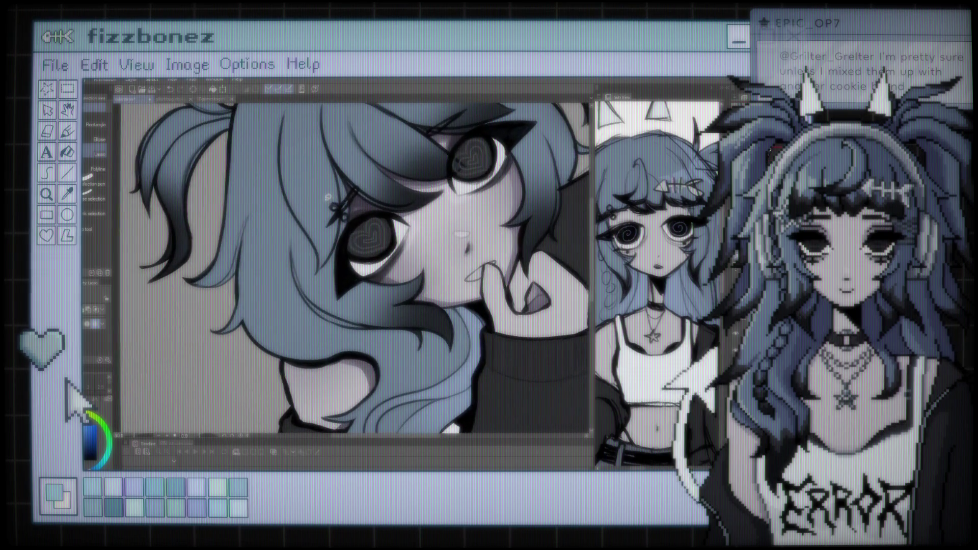
pyautogui.scroll(-1, 356, 270)
pyautogui.scroll(-1, 356, 270)
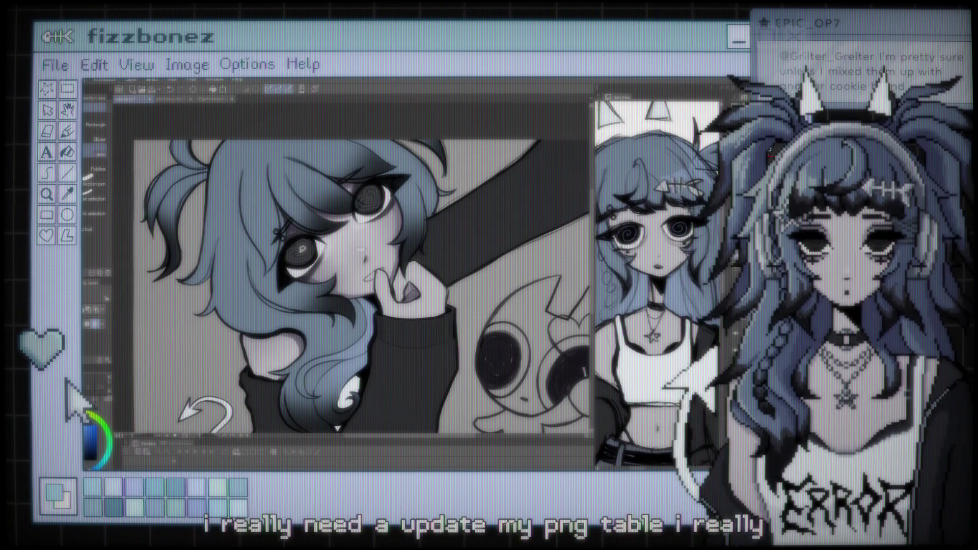
# - Lasso-select the hair strand beside the girl's heart-pupil eye
pyautogui.scroll(1, 357, 270)
pyautogui.scroll(1, 225, 225)
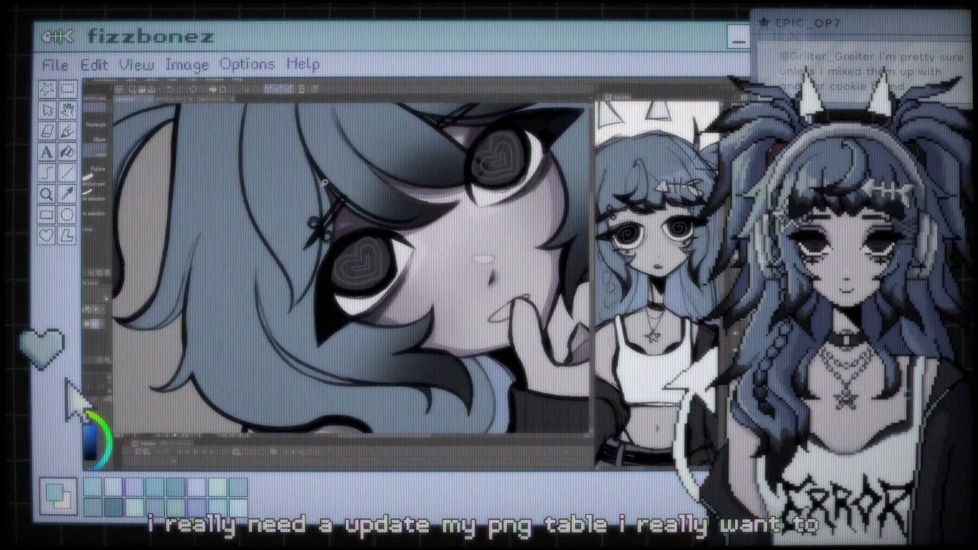
pyautogui.scroll(1, 265, 271)
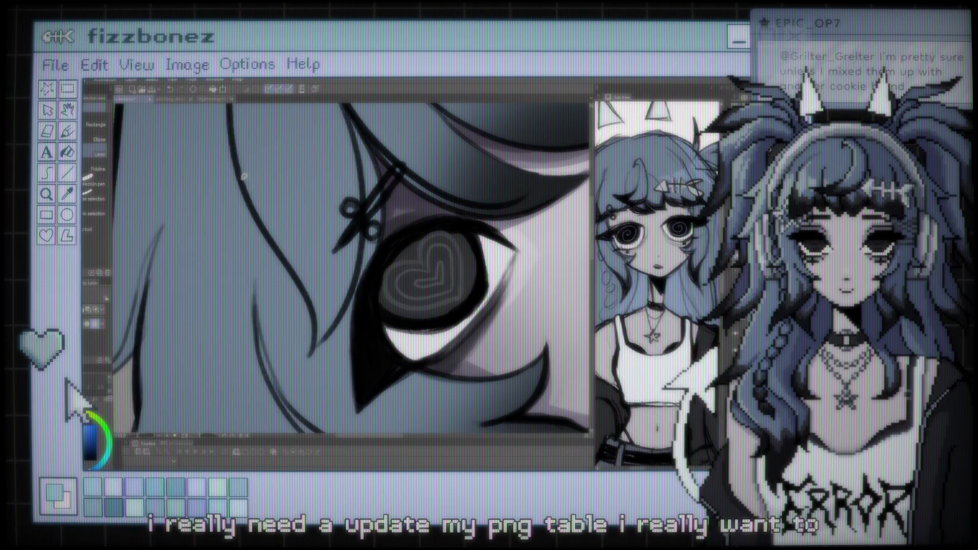
pyautogui.moveTo(294, 274)
pyautogui.mouseDown()
pyautogui.moveTo(316, 325)
pyautogui.moveTo(355, 287)
pyautogui.mouseUp()
pyautogui.moveTo(360, 148); pyautogui.dragTo(351, 100)
pyautogui.scroll(3, 352, 100)
pyautogui.moveTo(352, 166); pyautogui.dragTo(232, 186)
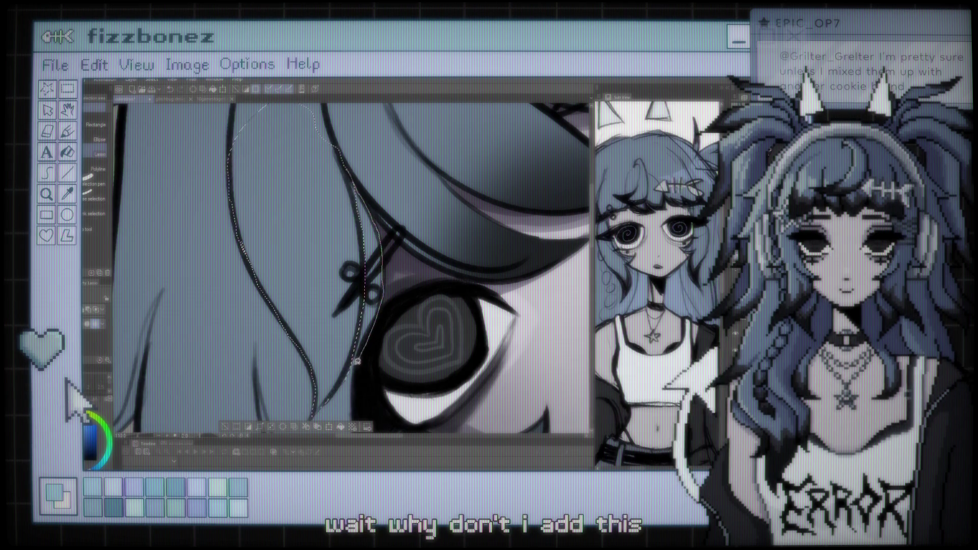
pyautogui.moveTo(378, 317); pyautogui.dragTo(347, 374)
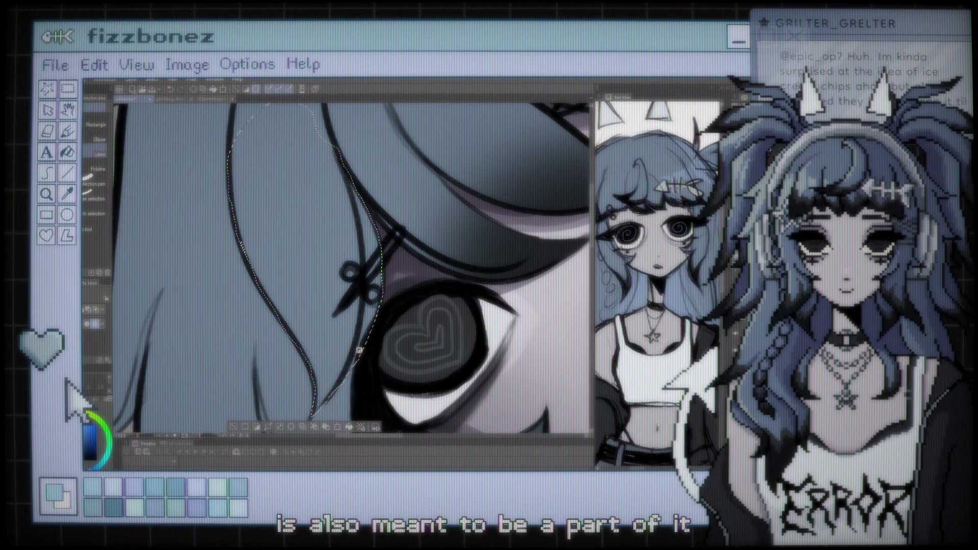
pyautogui.scroll(-2, 359, 350)
pyautogui.scroll(-2, 356, 316)
pyautogui.scroll(-2, 353, 285)
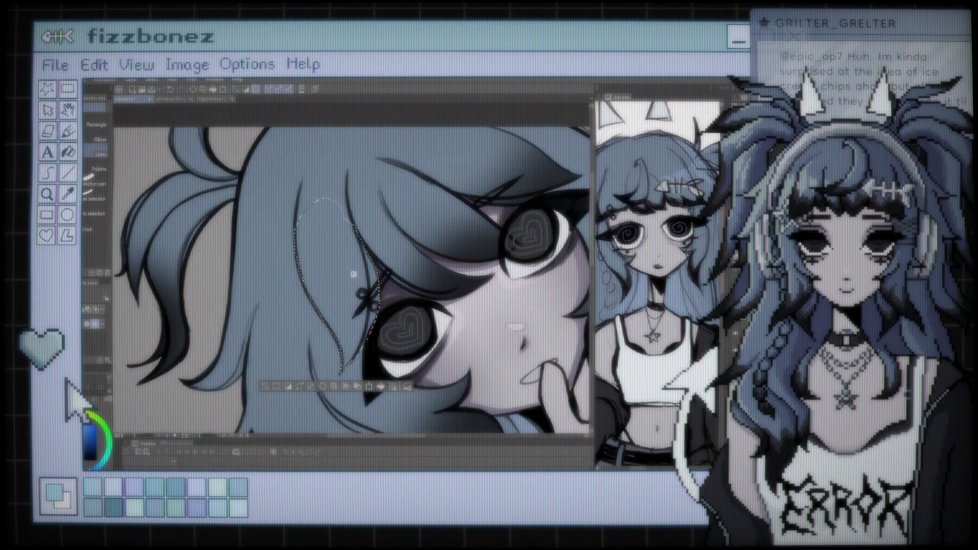
pyautogui.scroll(1, 353, 279)
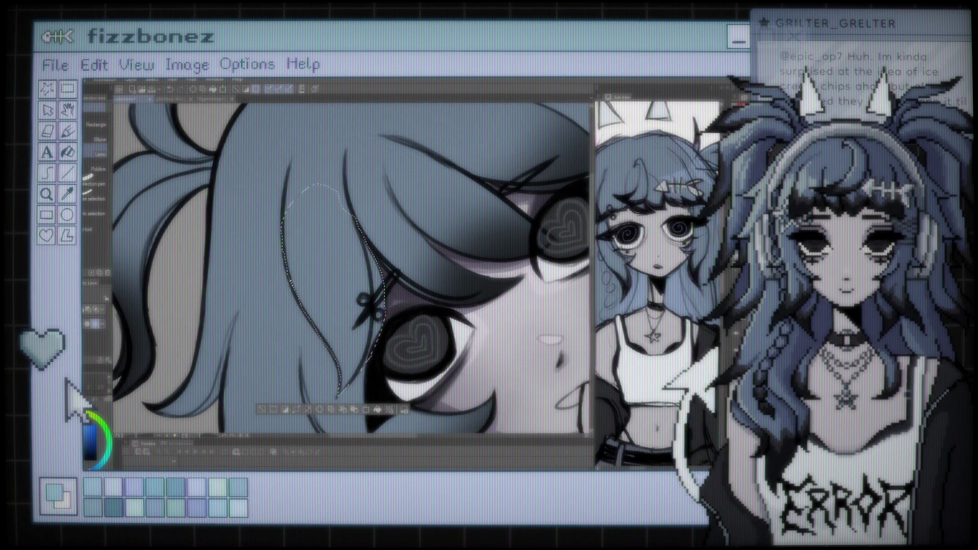
# - Airbrush a darker tone over the selected hair strand with the soft airbrush
pyautogui.press('b')
pyautogui.moveTo(376, 380); pyautogui.dragTo(428, 334)
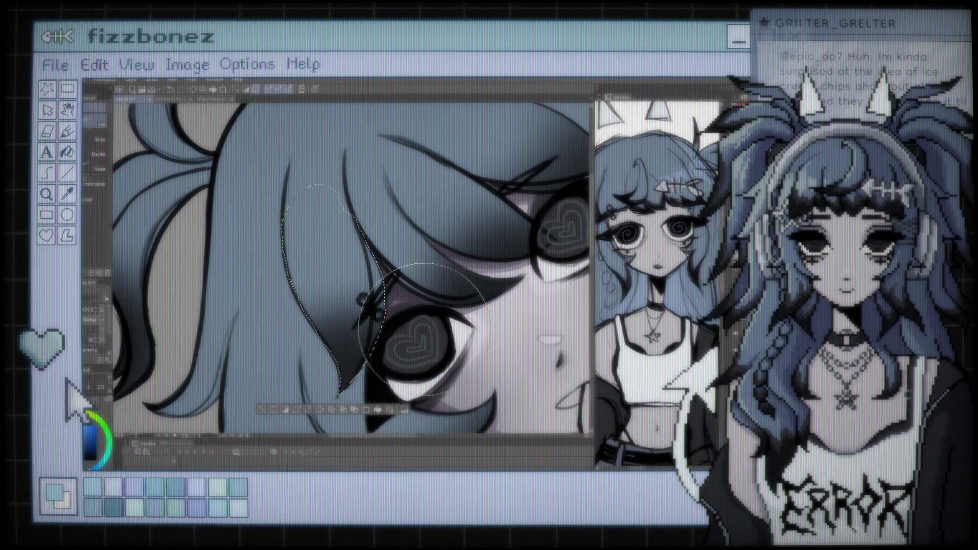
pyautogui.scroll(-5, 483, 266)
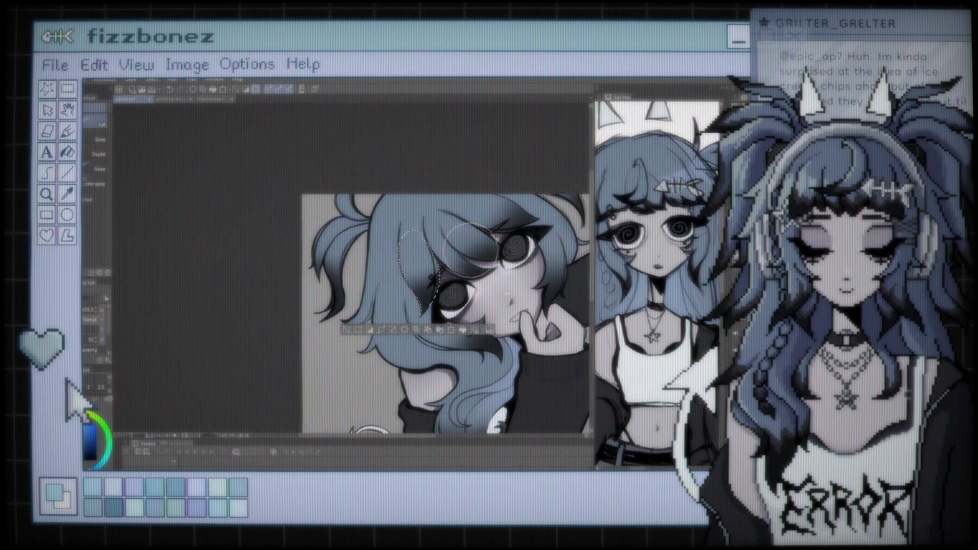
pyautogui.scroll(1, 260, 214)
pyautogui.scroll(1, 260, 214)
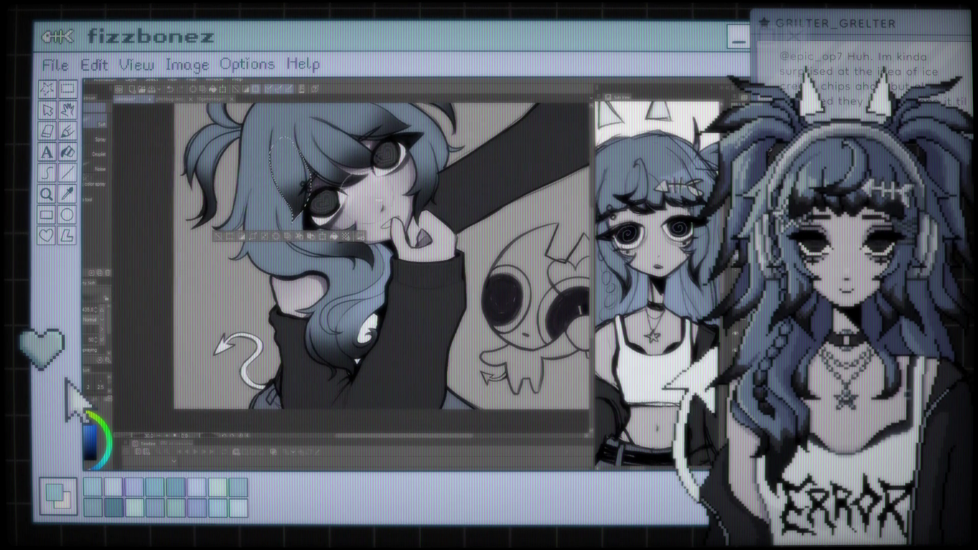
# - Return to the Selection tool and zoom back in on the hair
pyautogui.press('m')
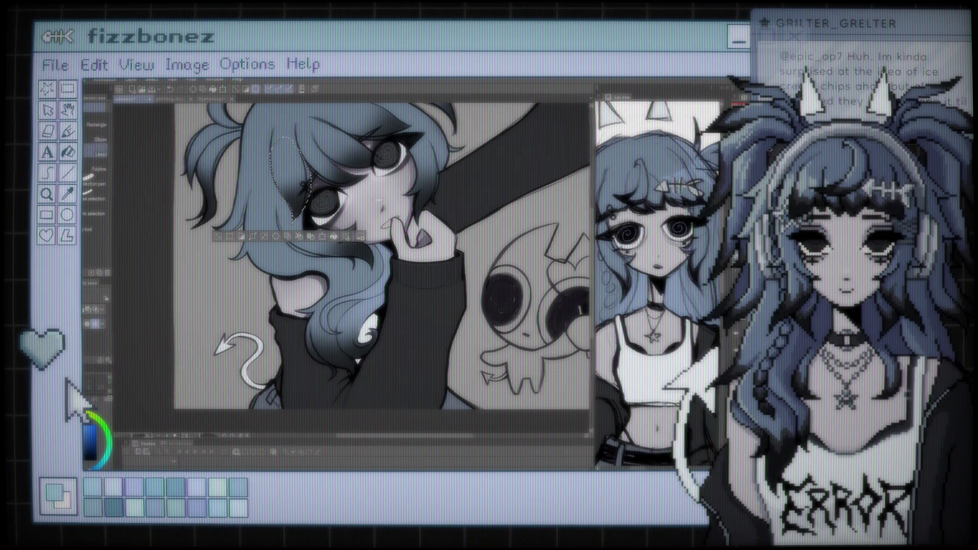
pyautogui.scroll(-1, 382, 255)
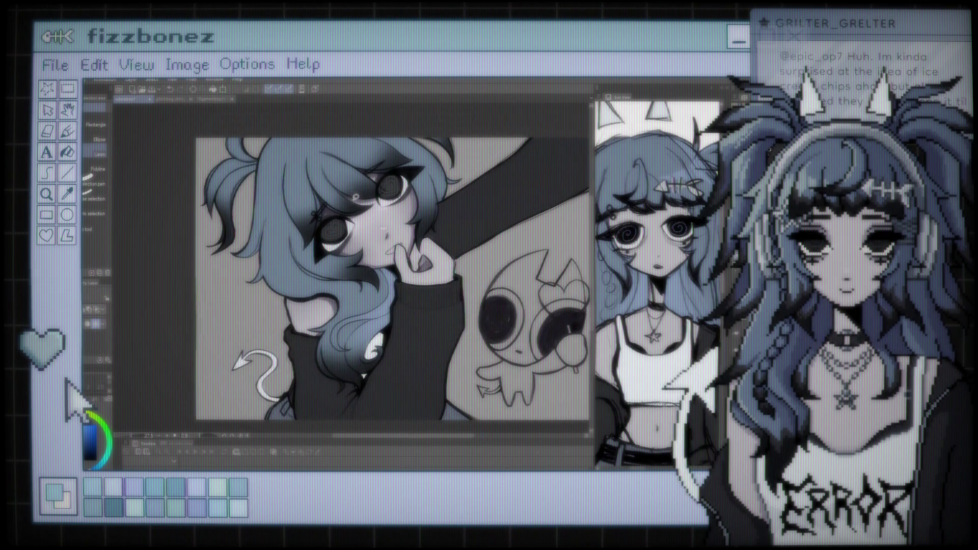
pyautogui.scroll(3, 293, 338)
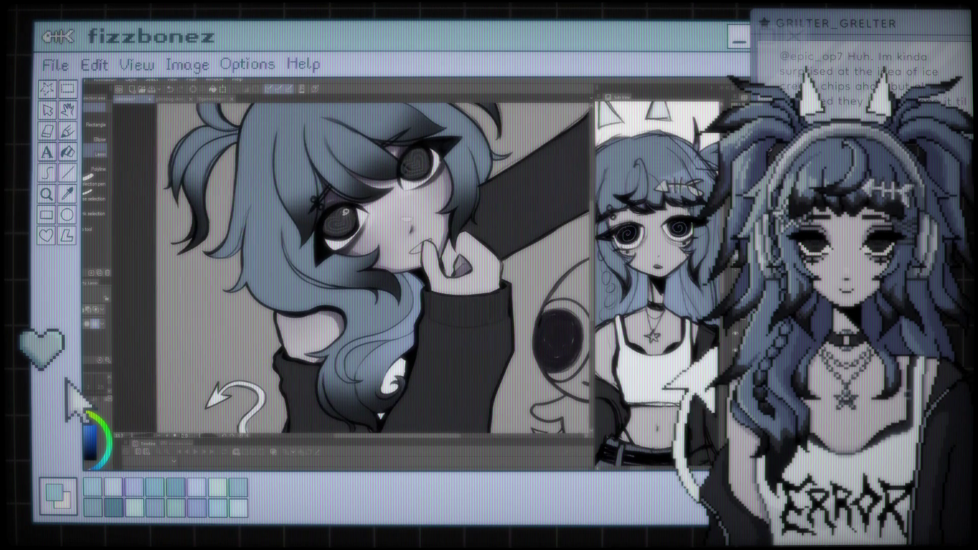
pyautogui.scroll(1, 374, 260)
pyautogui.scroll(1, 357, 262)
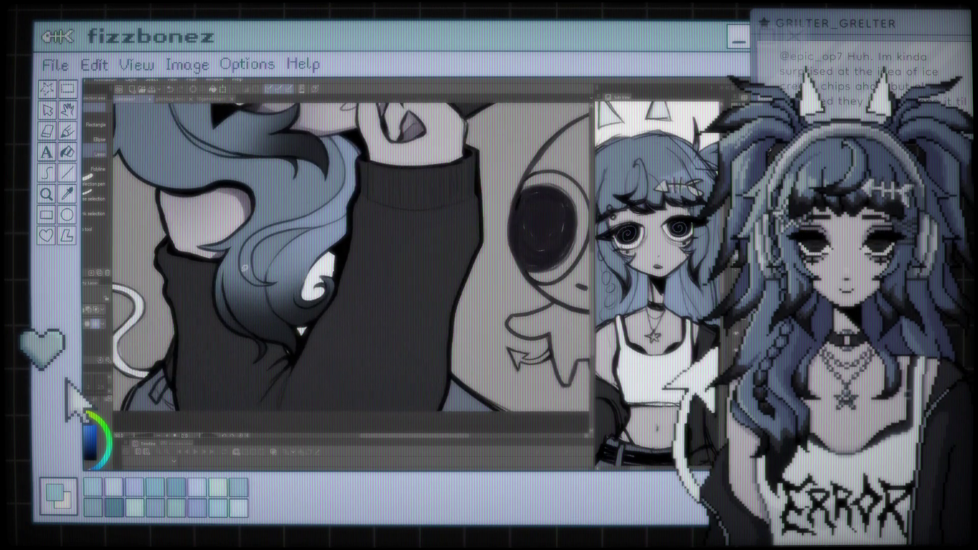
# - Zoom in and lasso the curled hair lock over the black sweater, then ready the Airbrush
pyautogui.scroll(1, 331, 264)
pyautogui.scroll(1, 298, 267)
pyautogui.scroll(1, 307, 251)
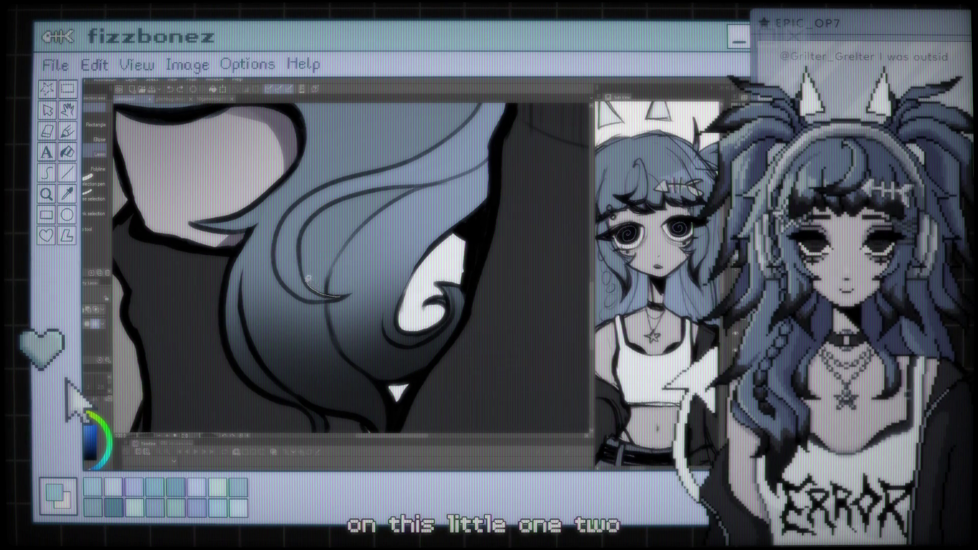
pyautogui.moveTo(331, 203)
pyautogui.mouseDown()
pyautogui.moveTo(447, 173)
pyautogui.moveTo(393, 163)
pyautogui.mouseUp()
pyautogui.moveTo(314, 187); pyautogui.dragTo(276, 231)
pyautogui.moveTo(279, 272)
pyautogui.mouseDown()
pyautogui.moveTo(292, 288)
pyautogui.moveTo(345, 281)
pyautogui.mouseUp()
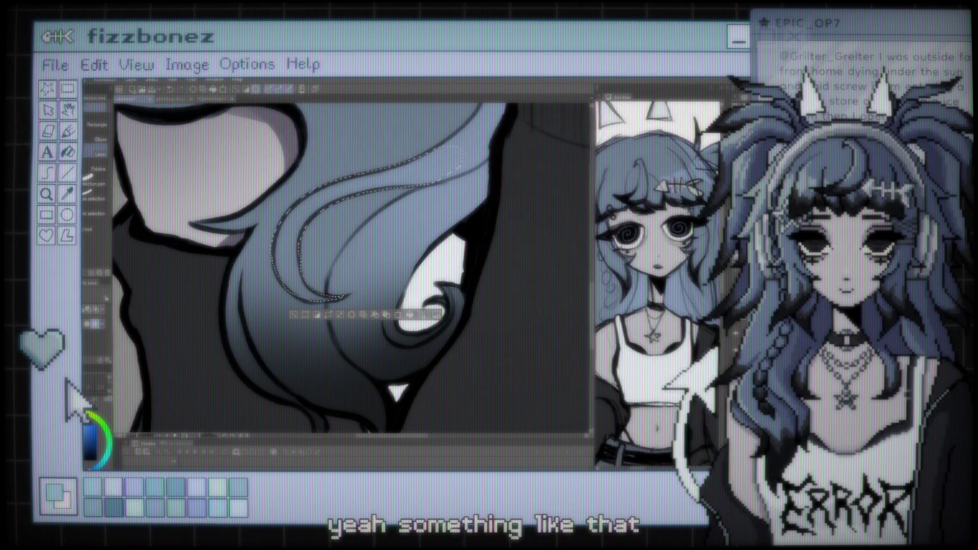
pyautogui.press('b')
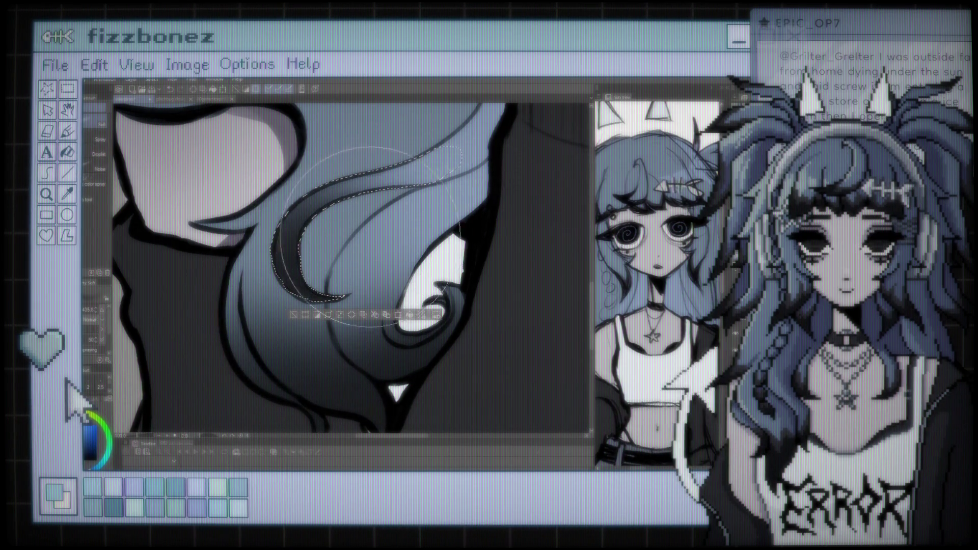
pyautogui.scroll(-2, 341, 203)
pyautogui.scroll(-2, 326, 224)
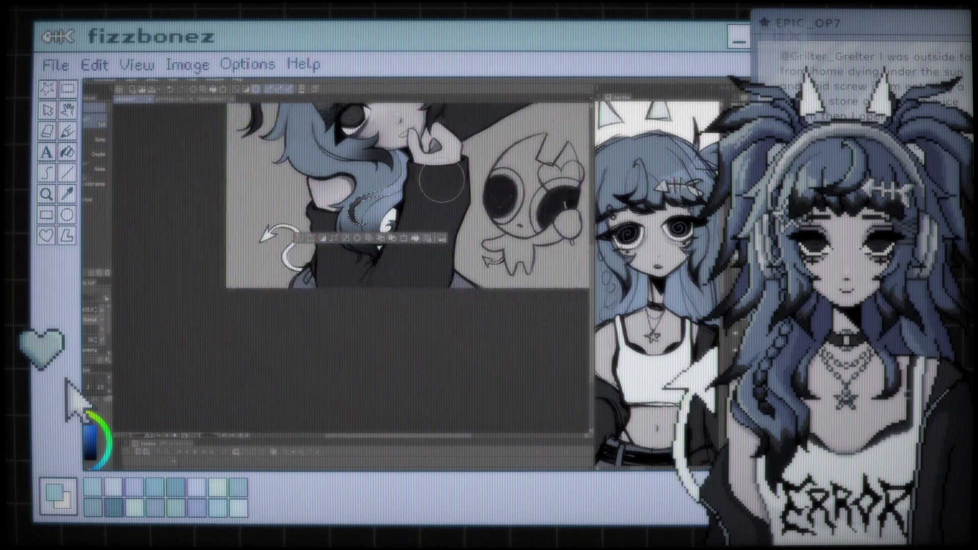
pyautogui.scroll(-2, 295, 254)
pyautogui.scroll(-1, 275, 278)
pyautogui.moveTo(265, 277); pyautogui.dragTo(322, 249)
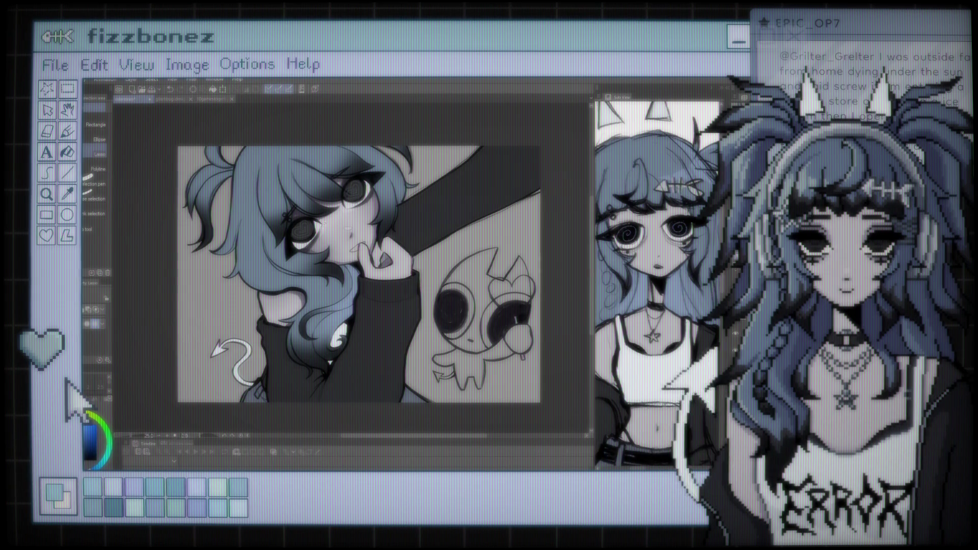
pyautogui.scroll(1, 249, 245)
pyautogui.scroll(1, 249, 246)
pyautogui.scroll(1, 248, 245)
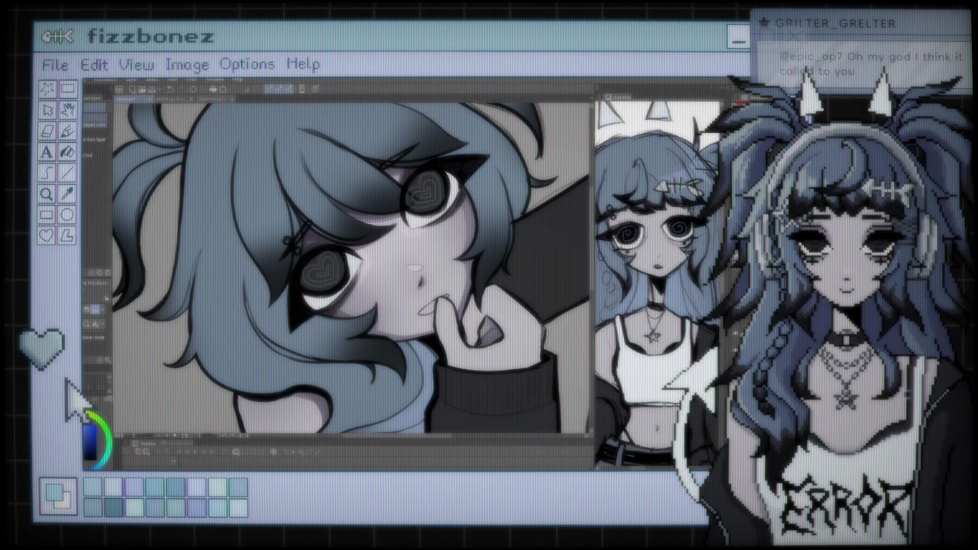
pyautogui.press('p')
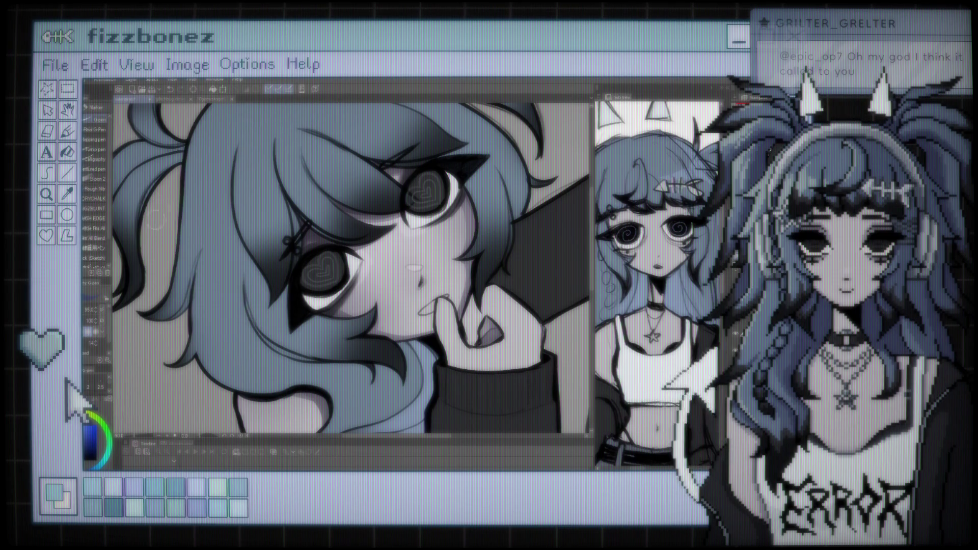
pyautogui.moveTo(256, 181); pyautogui.dragTo(279, 331)
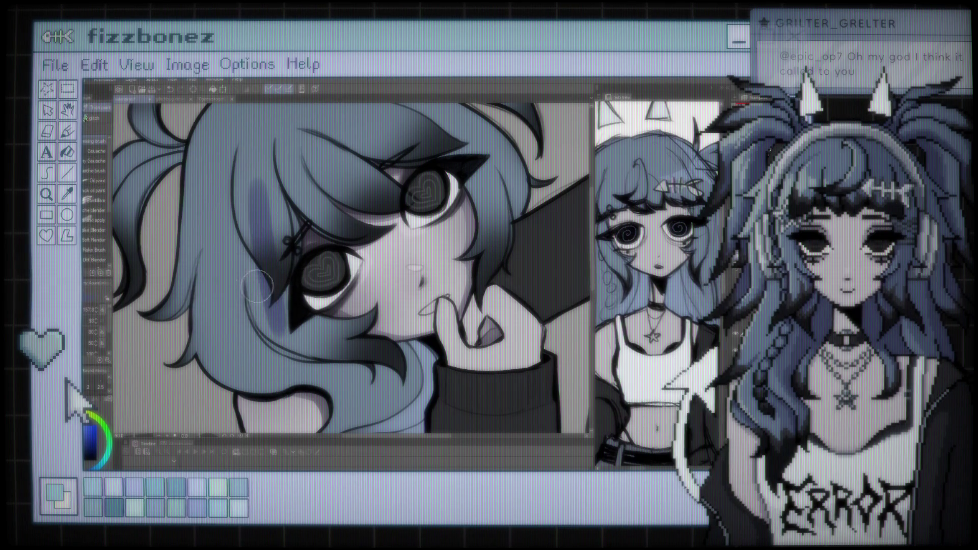
pyautogui.hotkey('ctrl', 'z')
pyautogui.scroll(-5, 214, 204)
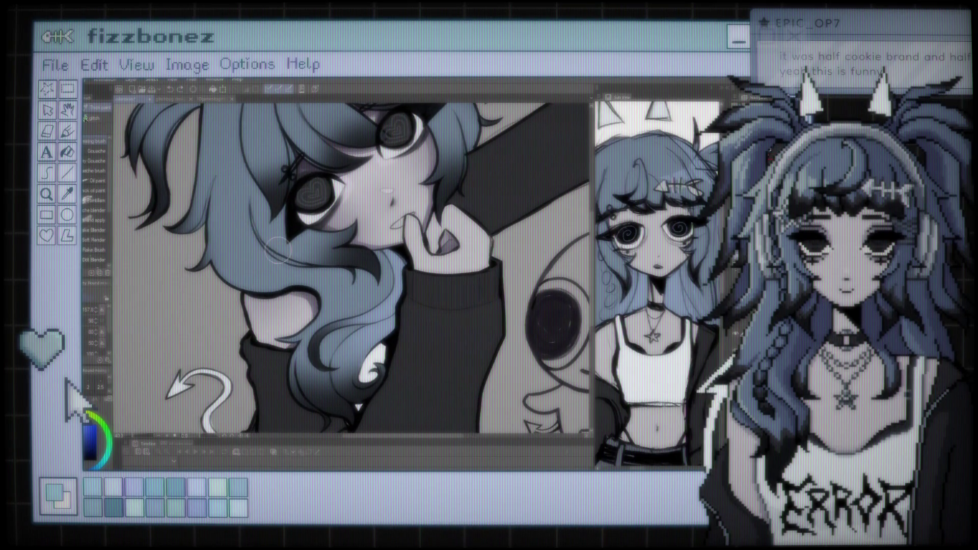
pyautogui.scroll(1, 265, 260)
pyautogui.scroll(1, 280, 273)
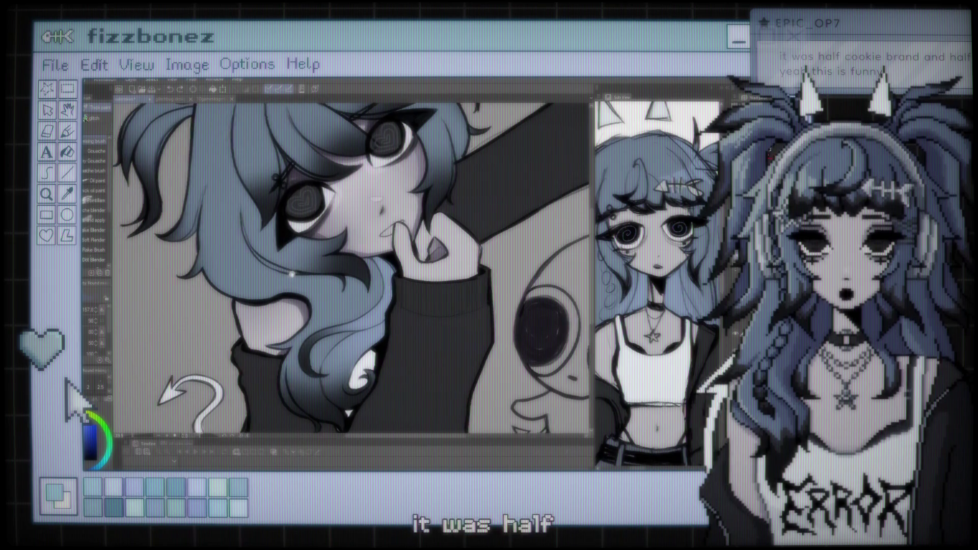
pyautogui.scroll(2, 306, 270)
pyautogui.scroll(-2, 356, 262)
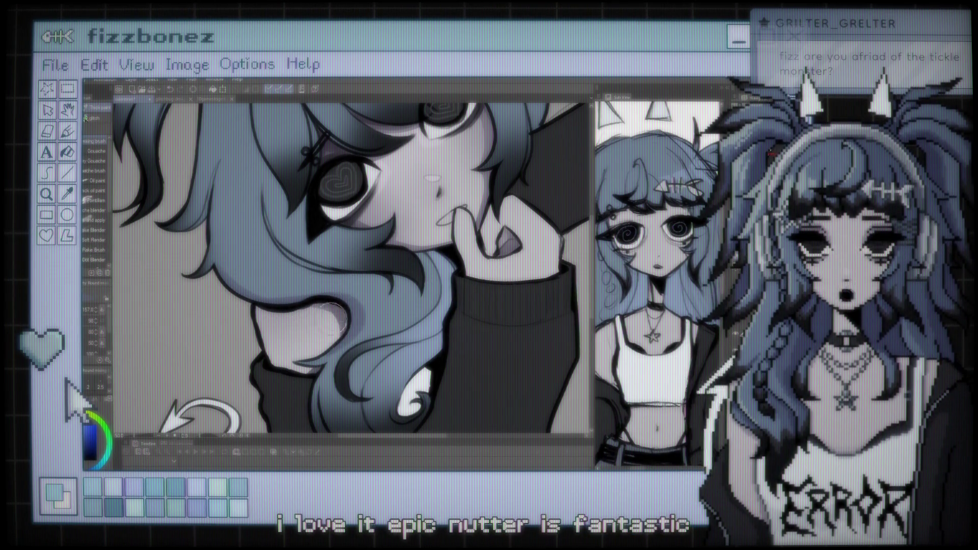
pyautogui.scroll(-4, 238, 309)
pyautogui.scroll(3, 352, 238)
pyautogui.scroll(1, 353, 240)
pyautogui.scroll(1, 347, 239)
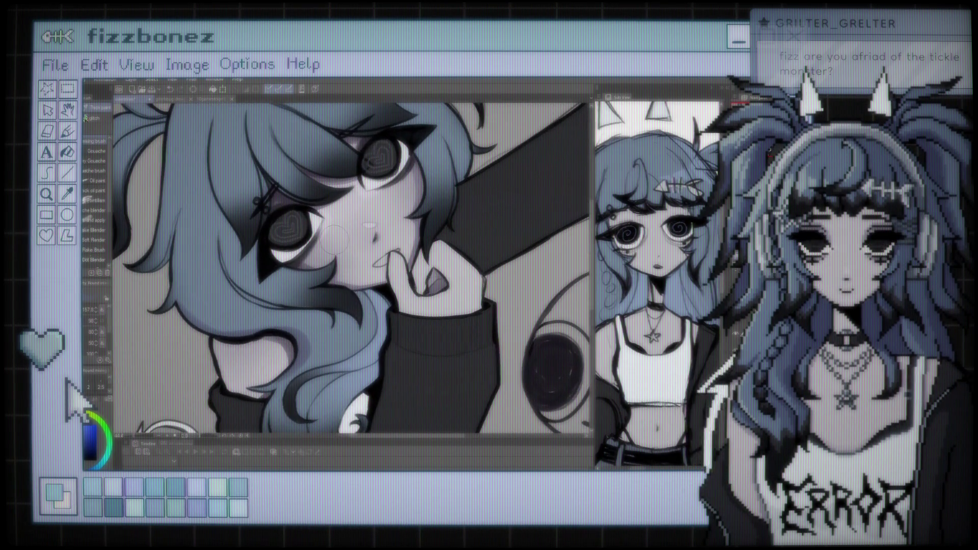
pyautogui.scroll(1, 333, 239)
pyautogui.scroll(-1, 332, 239)
pyautogui.scroll(-1, 332, 241)
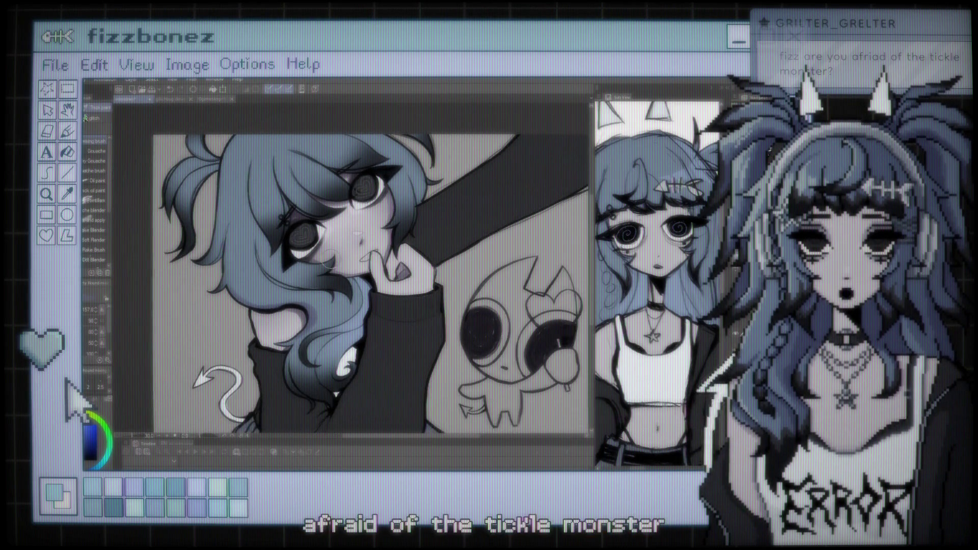
pyautogui.scroll(-1, 331, 242)
pyautogui.scroll(-2, 331, 244)
pyautogui.scroll(1, 326, 243)
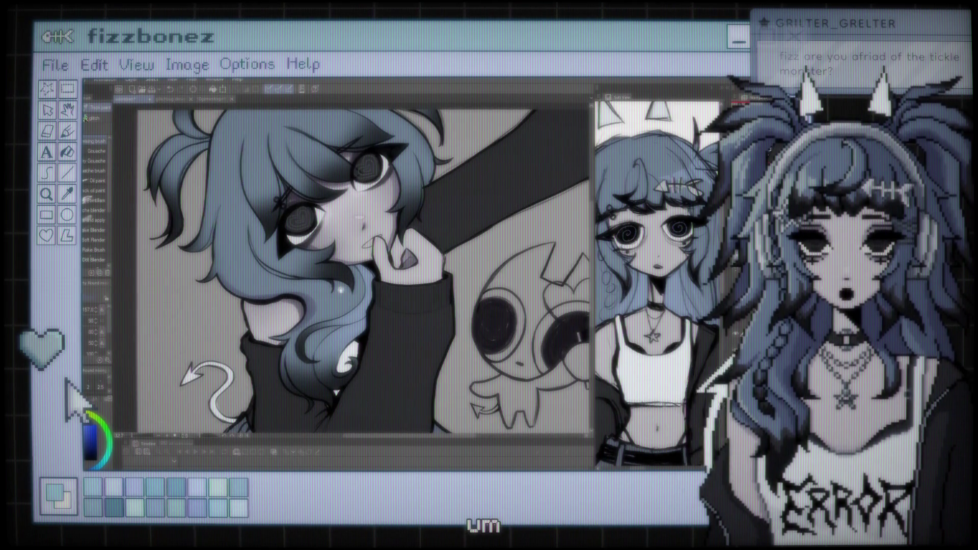
pyautogui.scroll(1, 310, 242)
pyautogui.scroll(1, 304, 242)
pyautogui.scroll(1, 304, 242)
pyautogui.scroll(2, 305, 265)
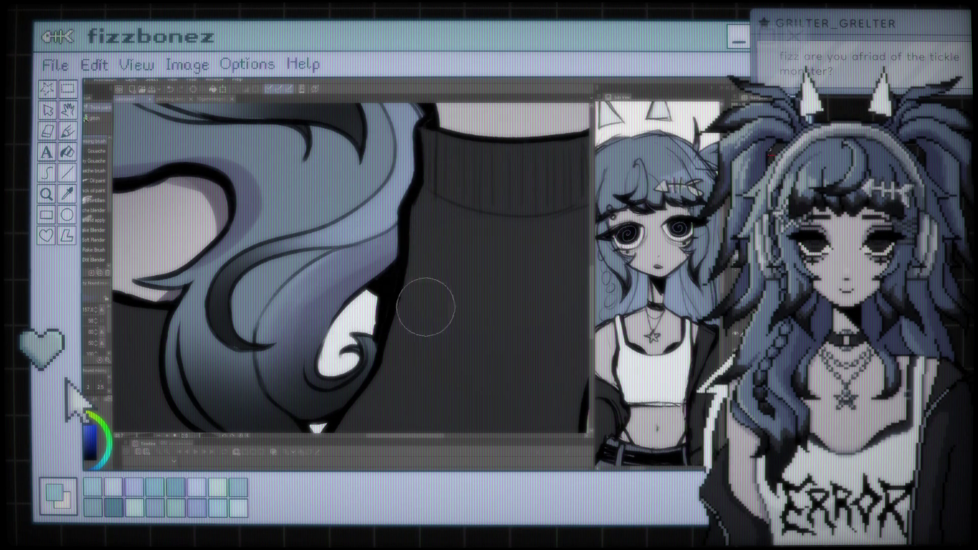
pyautogui.scroll(-5, 417, 316)
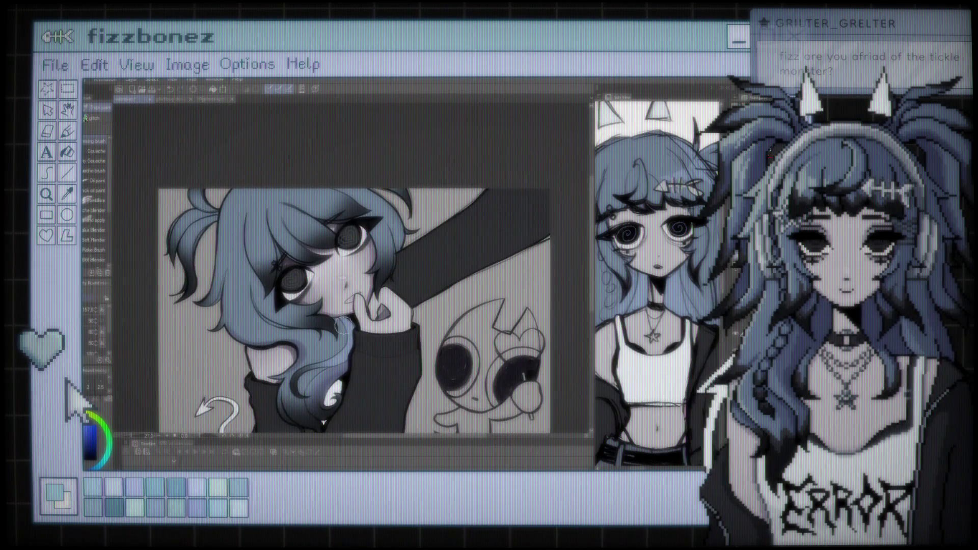
pyautogui.scroll(2, 339, 329)
pyautogui.scroll(-4, 377, 285)
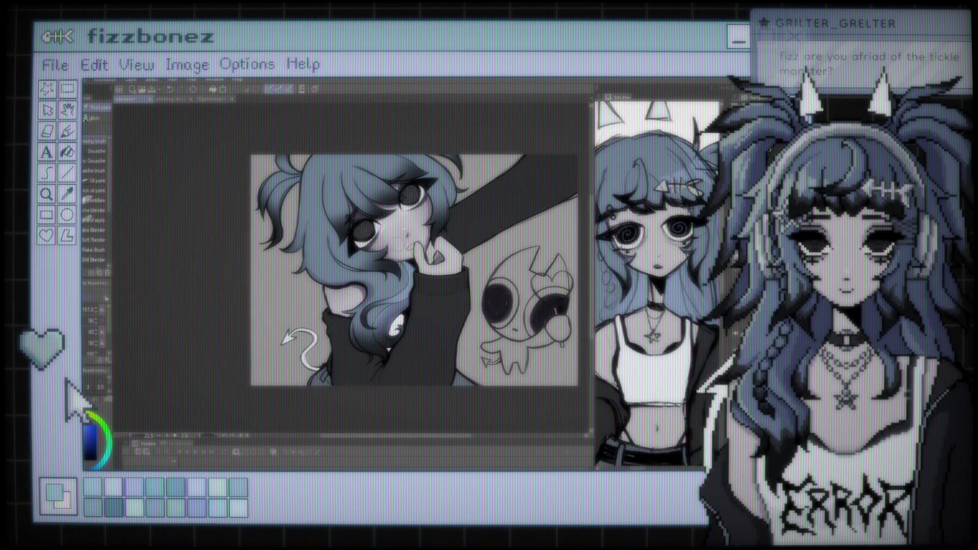
pyautogui.scroll(1, 392, 222)
pyautogui.scroll(1, 391, 219)
pyautogui.scroll(-2, 391, 220)
pyautogui.scroll(2, 393, 219)
pyautogui.scroll(1, 397, 219)
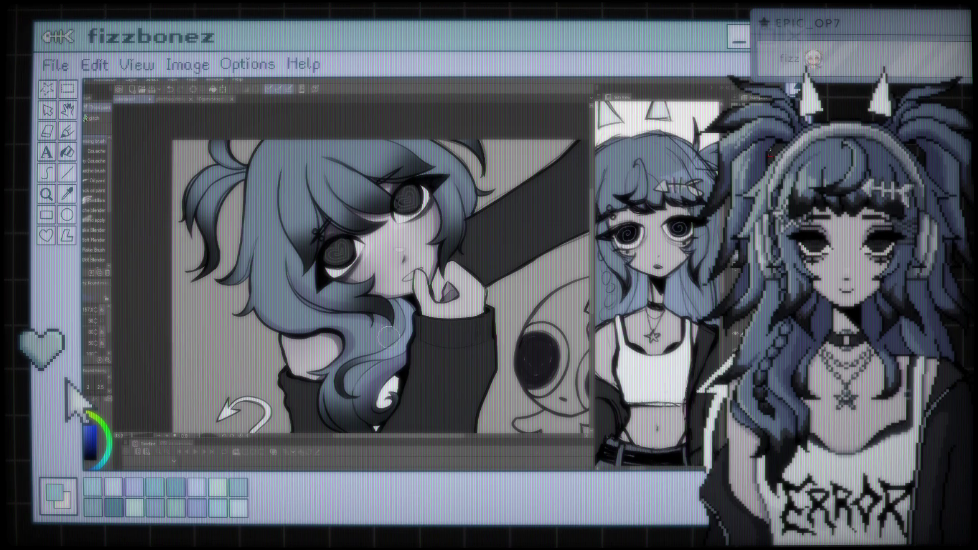
pyautogui.scroll(-2, 387, 267)
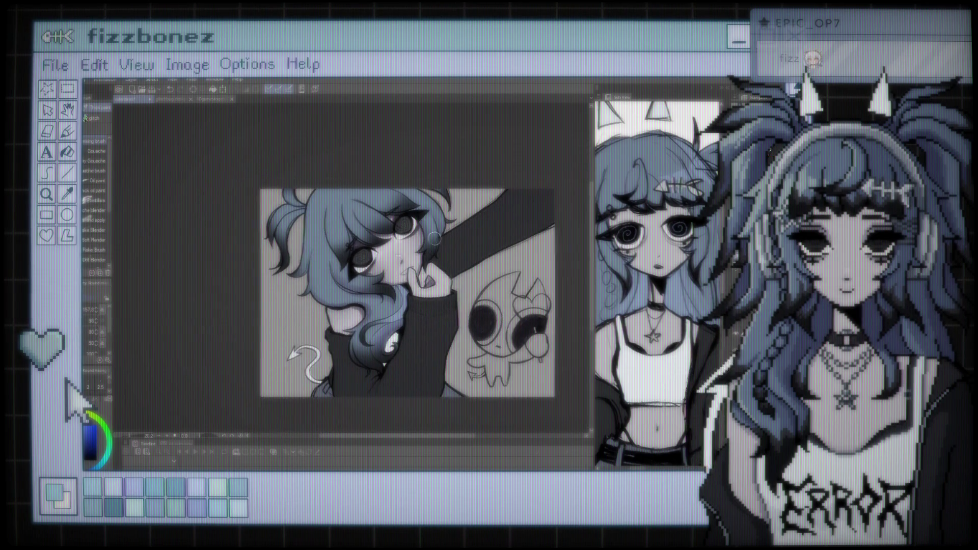
pyautogui.scroll(2, 387, 254)
pyautogui.scroll(2, 385, 236)
pyautogui.scroll(1, 383, 235)
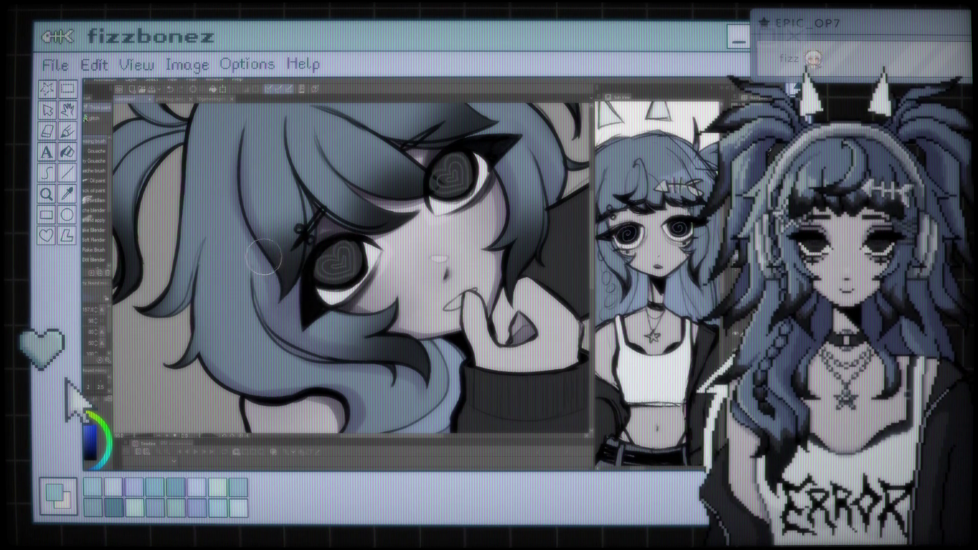
pyautogui.scroll(-5, 268, 270)
pyautogui.scroll(2, 366, 235)
pyautogui.scroll(1, 366, 235)
pyautogui.scroll(2, 362, 237)
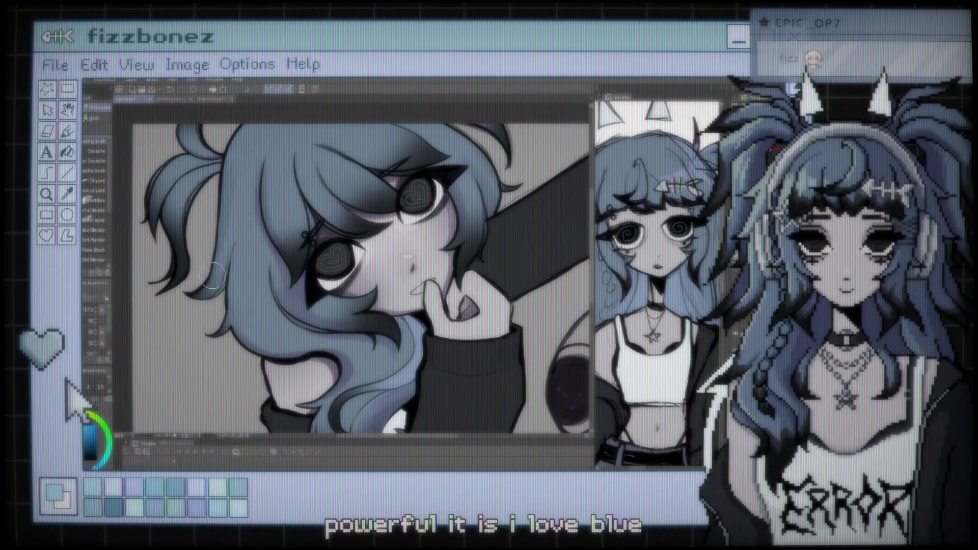
pyautogui.scroll(-3, 232, 220)
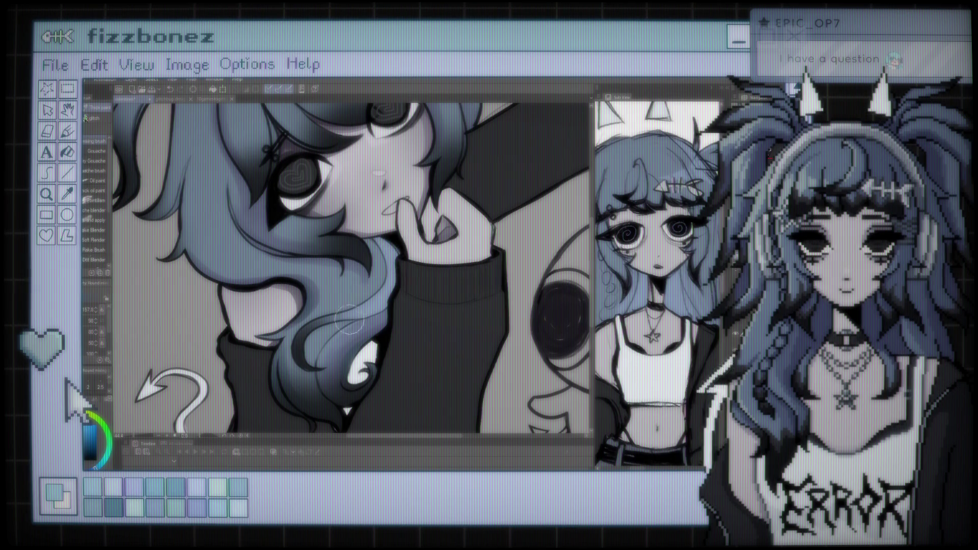
pyautogui.scroll(3, 356, 305)
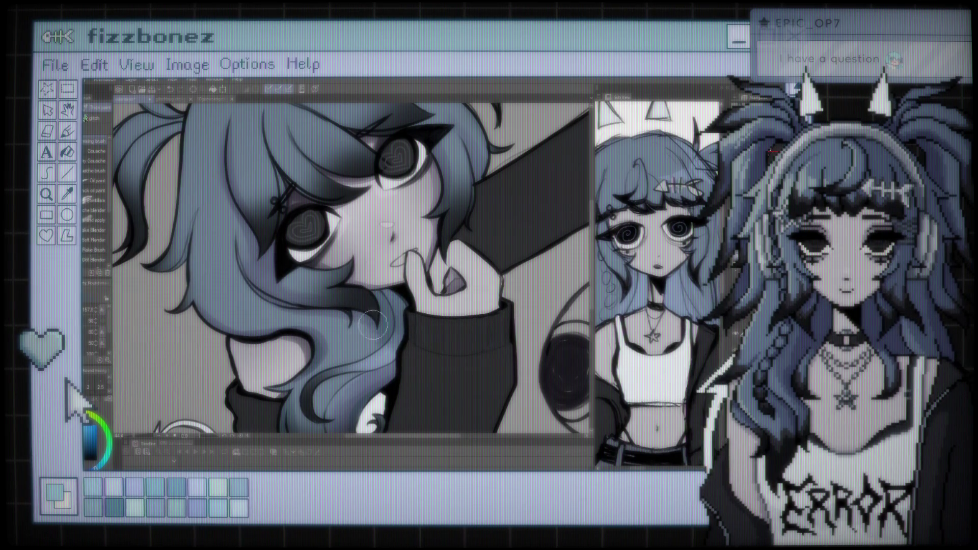
pyautogui.scroll(-5, 378, 270)
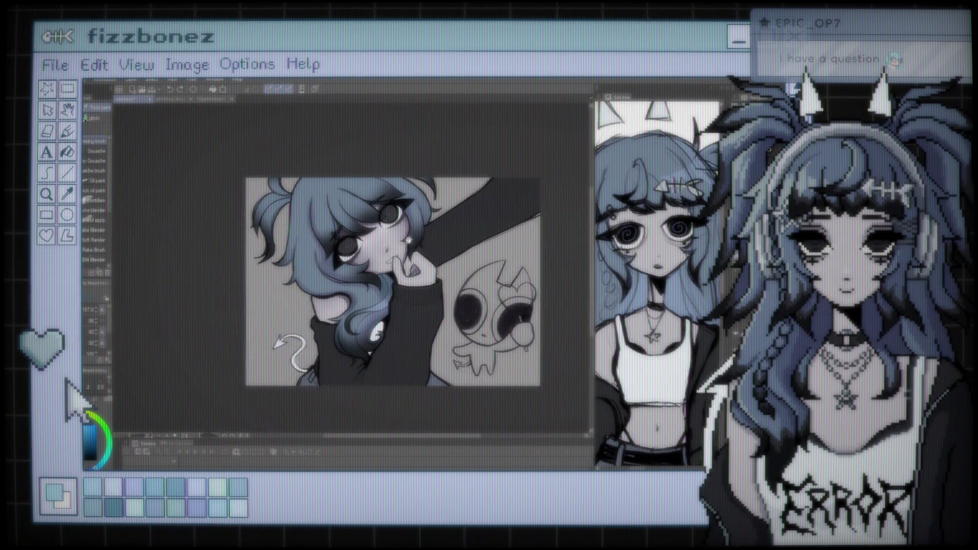
pyautogui.scroll(2, 378, 270)
pyautogui.scroll(2, 357, 267)
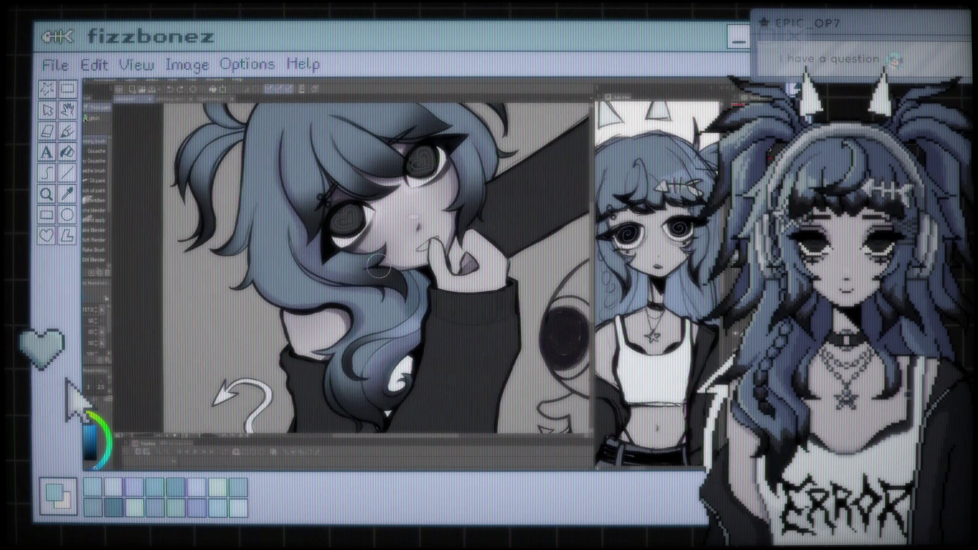
pyautogui.scroll(2, 357, 266)
pyautogui.moveTo(357, 267); pyautogui.dragTo(343, 268)
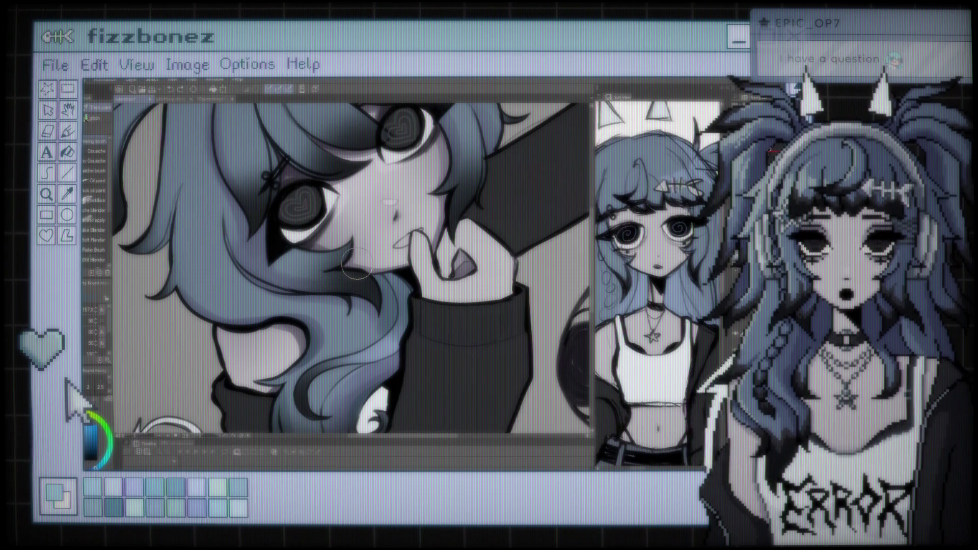
pyautogui.scroll(-1, 357, 267)
pyautogui.scroll(-1, 372, 267)
pyautogui.scroll(-1, 388, 268)
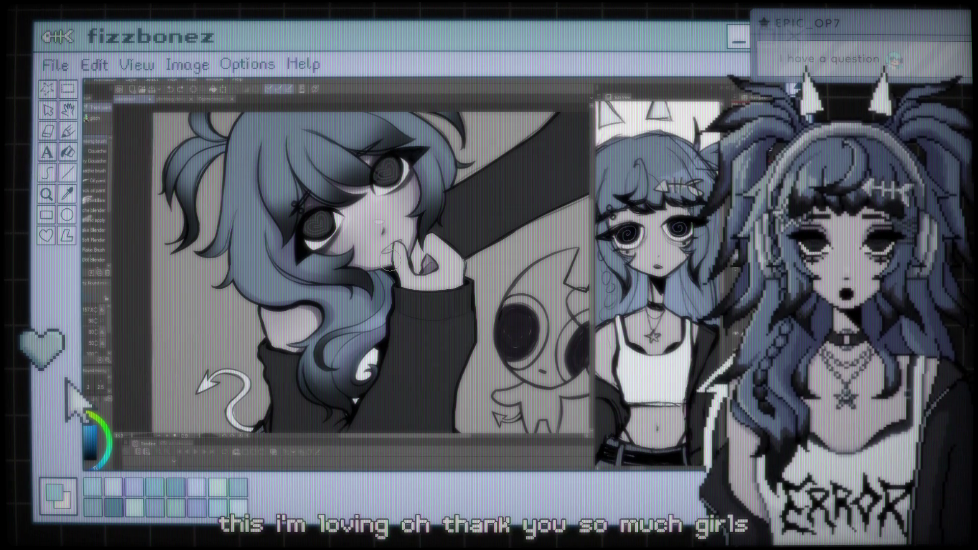
pyautogui.scroll(1, 390, 264)
pyautogui.scroll(-1, 390, 264)
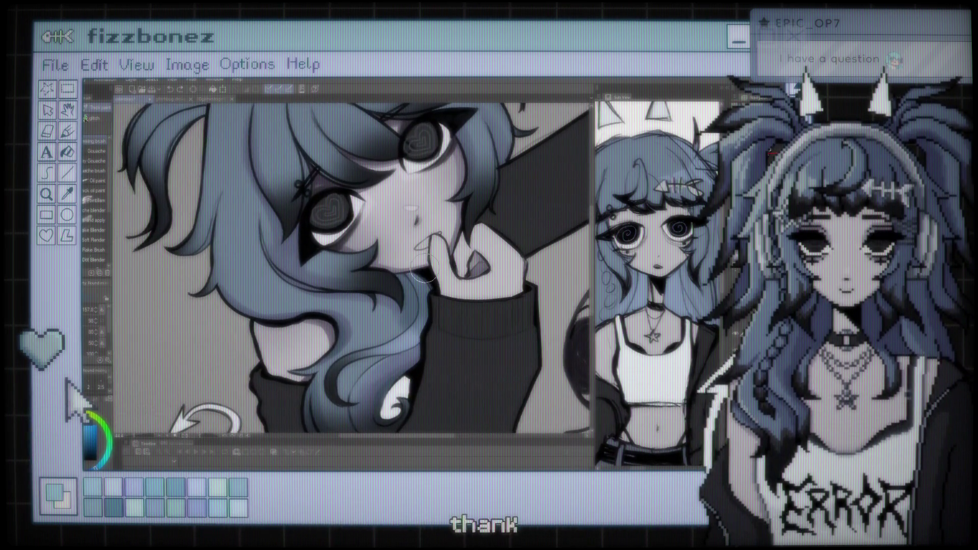
pyautogui.scroll(1, 408, 266)
pyautogui.scroll(-1, 448, 269)
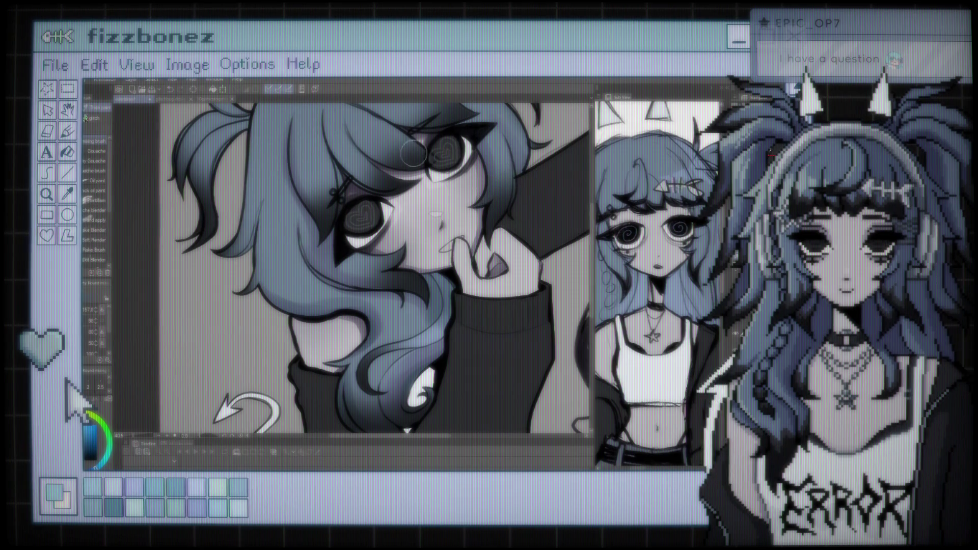
pyautogui.moveTo(421, 155); pyautogui.dragTo(285, 250)
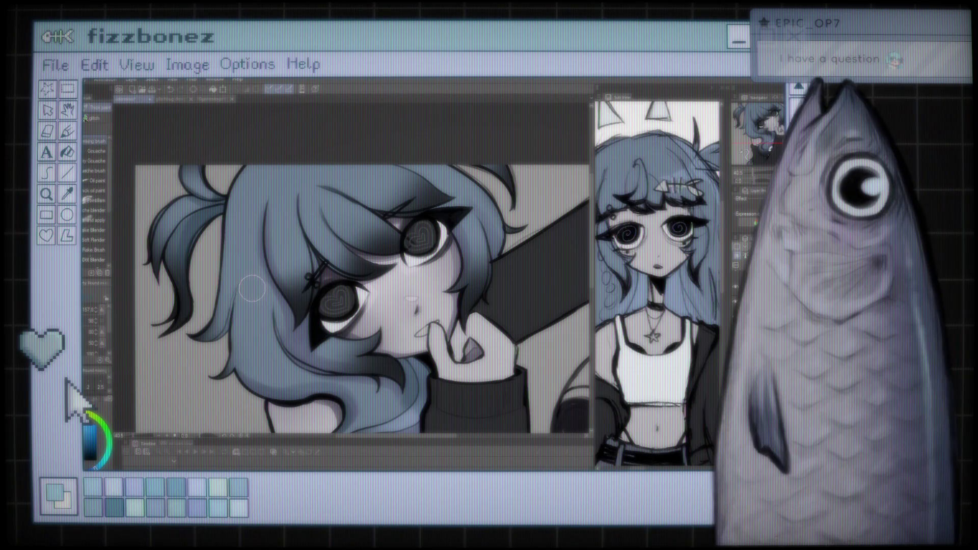
# - Try a dark strand up through the hair, undo it, and zoom back out
pyautogui.scroll(-3, 270, 266)
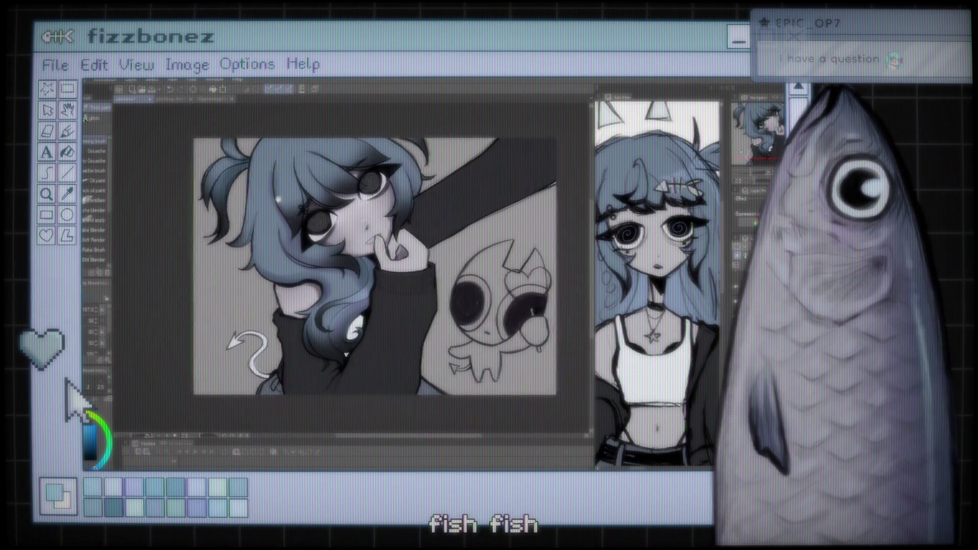
pyautogui.scroll(3, 291, 235)
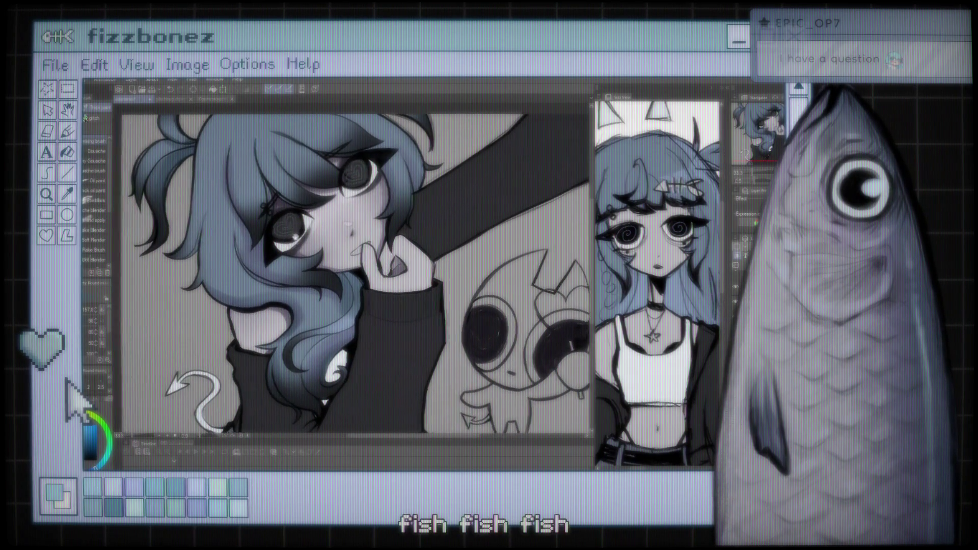
pyautogui.scroll(-4, 270, 244)
pyautogui.scroll(3, 277, 247)
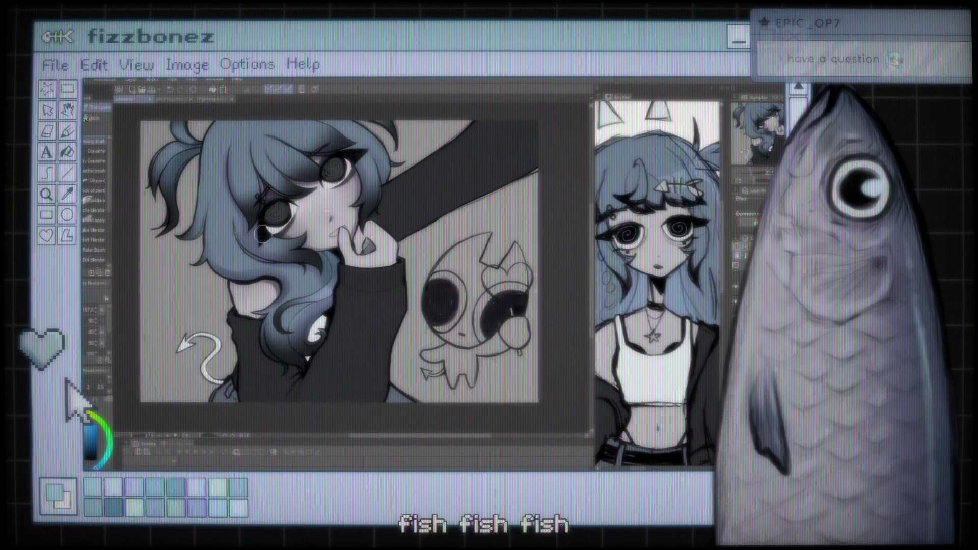
pyautogui.scroll(2, 264, 128)
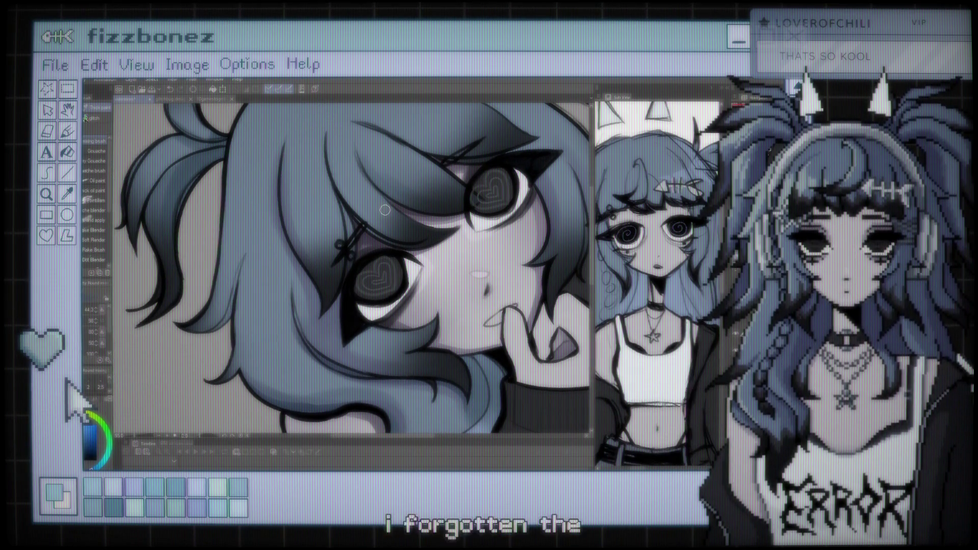
pyautogui.moveTo(386, 210); pyautogui.dragTo(365, 229)
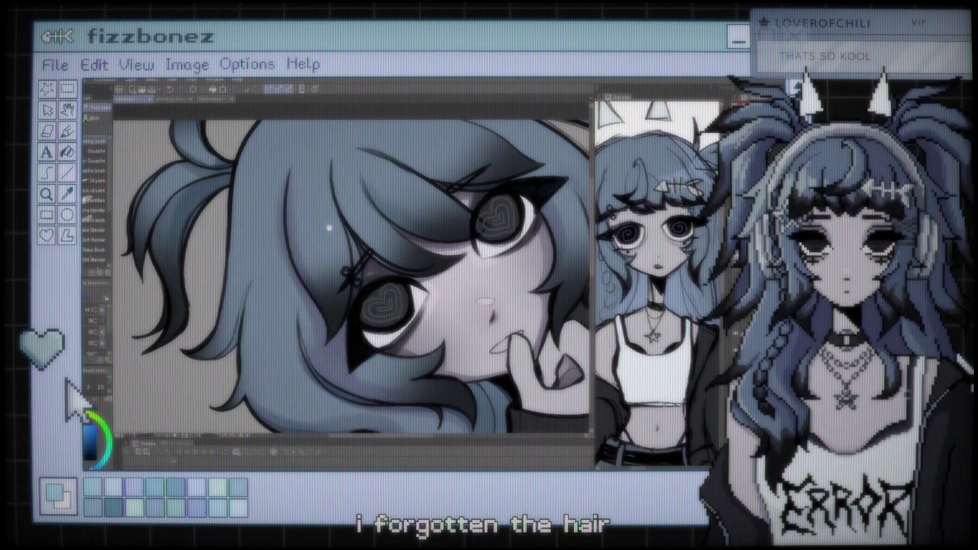
pyautogui.scroll(2, 364, 229)
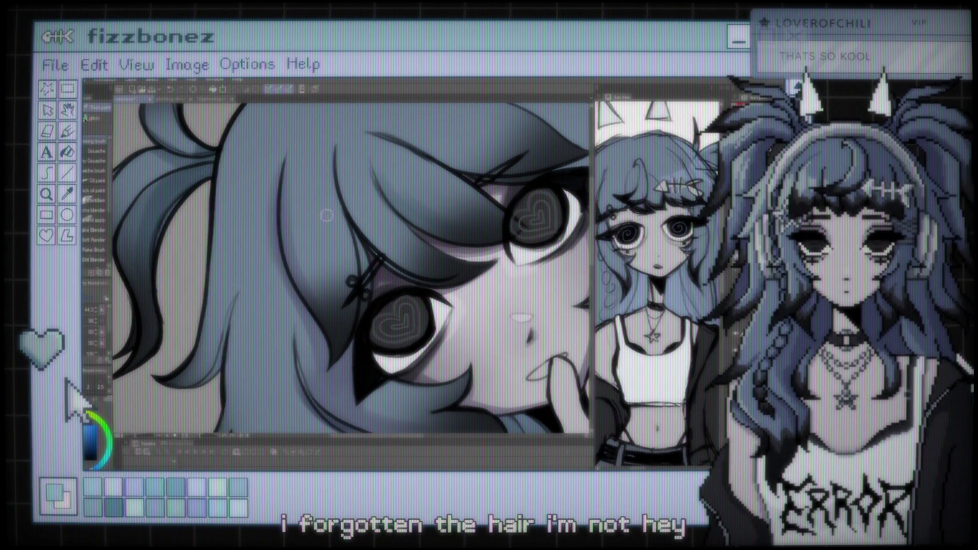
pyautogui.moveTo(326, 216); pyautogui.dragTo(319, 127)
pyautogui.hotkey('ctrl', 'z')
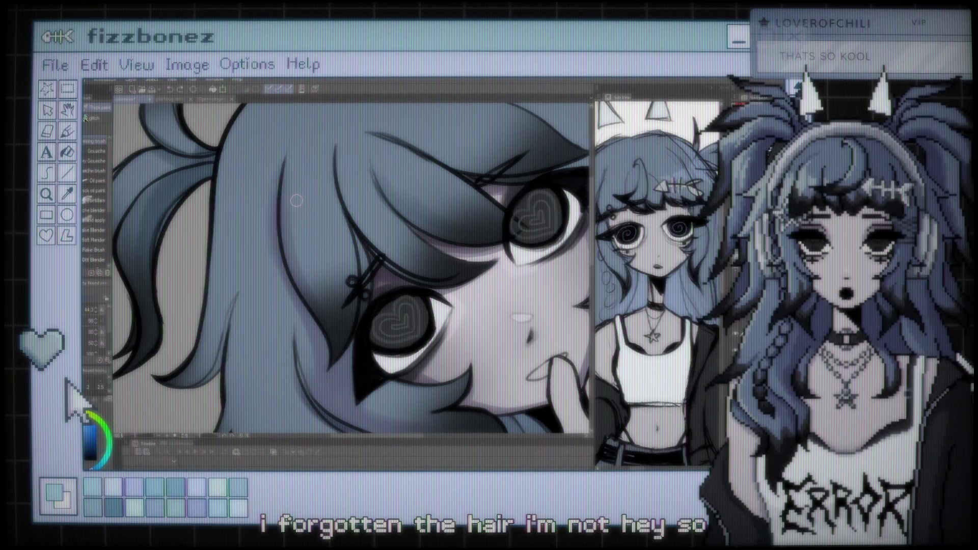
pyautogui.scroll(-1, 297, 201)
pyautogui.scroll(-1, 297, 206)
pyautogui.scroll(-1, 298, 214)
pyautogui.scroll(-1, 299, 219)
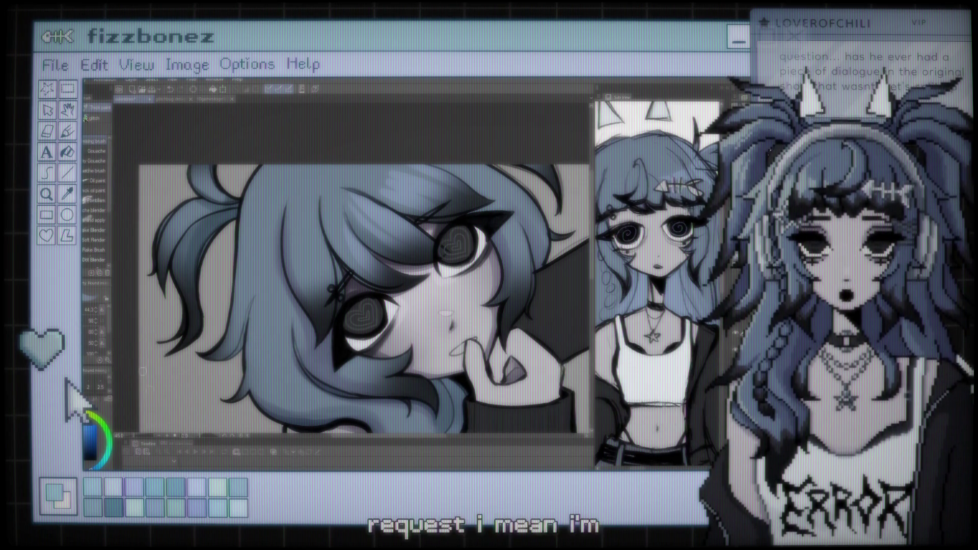
pyautogui.scroll(-3, 364, 298)
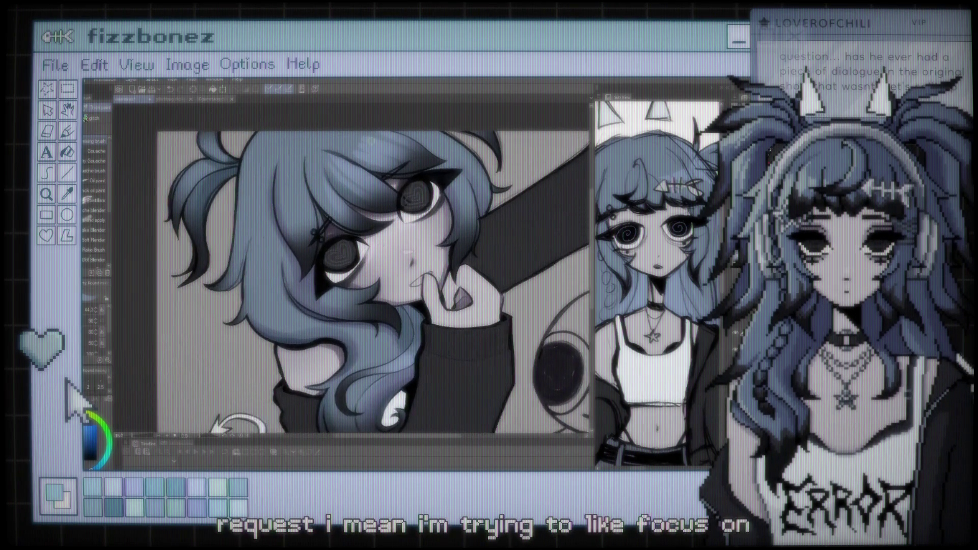
pyautogui.scroll(2, 372, 161)
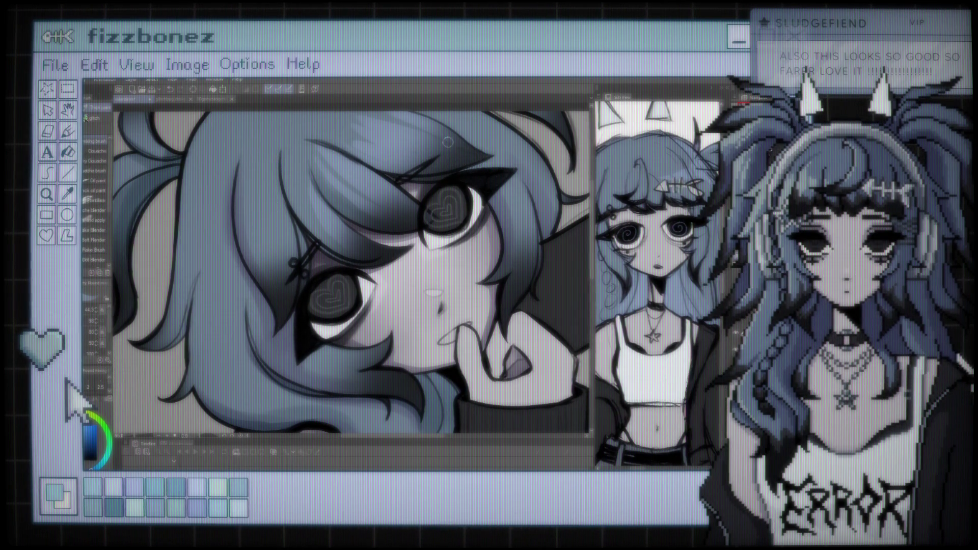
pyautogui.scroll(-1, 446, 142)
pyautogui.scroll(-1, 446, 142)
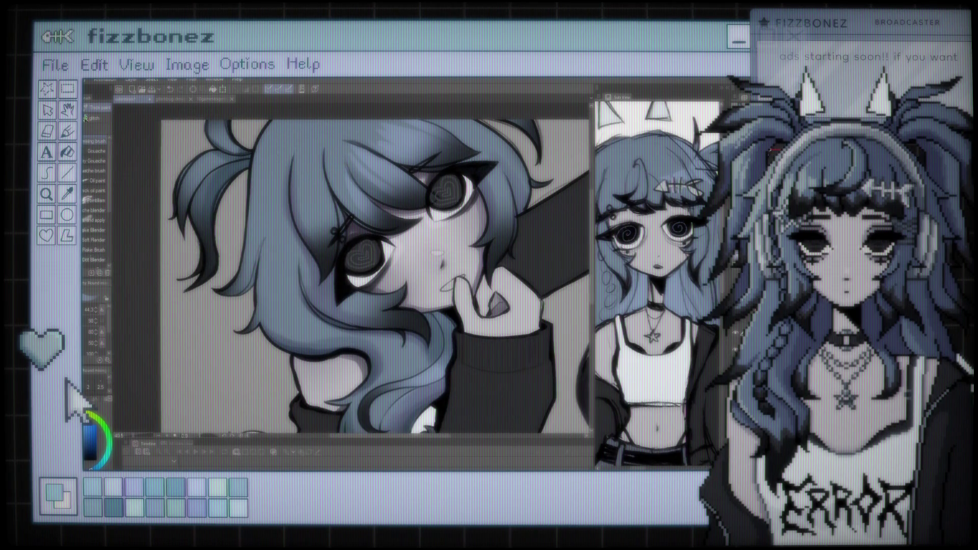